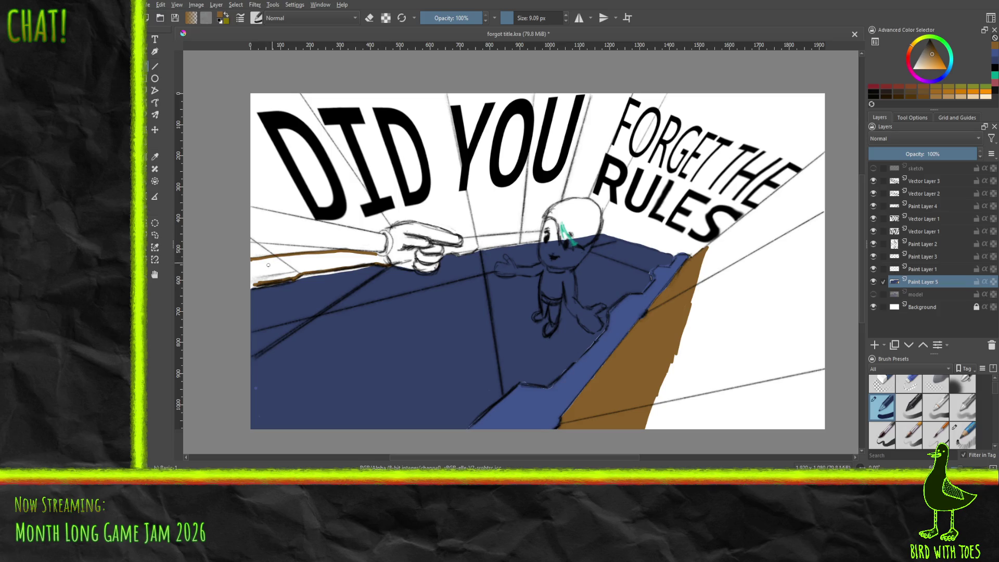
Paint the brown wall strip along the left edge, finger and wrist, and fill under the arm, undoing a stray background fill
{"action": "left_click_drag", "start_coordinate": [259, 284], "coordinate": [250, 286]}
{"action": "mouse_move", "coordinate": [454, 254]}
{"action": "left_mouse_down"}
{"action": "mouse_move", "coordinate": [536, 235]}
{"action": "mouse_move", "coordinate": [481, 238]}
{"action": "mouse_move", "coordinate": [532, 233]}
{"action": "mouse_move", "coordinate": [519, 238]}
{"action": "left_mouse_up"}
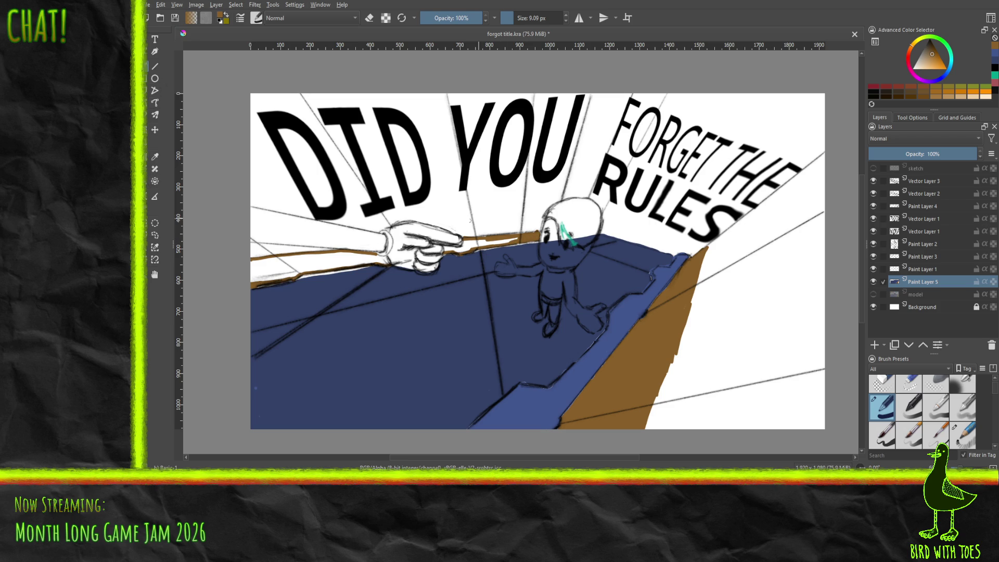
{"action": "left_click_drag", "start_coordinate": [443, 247], "coordinate": [457, 246]}
{"action": "left_click_drag", "start_coordinate": [448, 244], "coordinate": [515, 240]}
{"action": "left_click", "coordinate": [344, 245]}
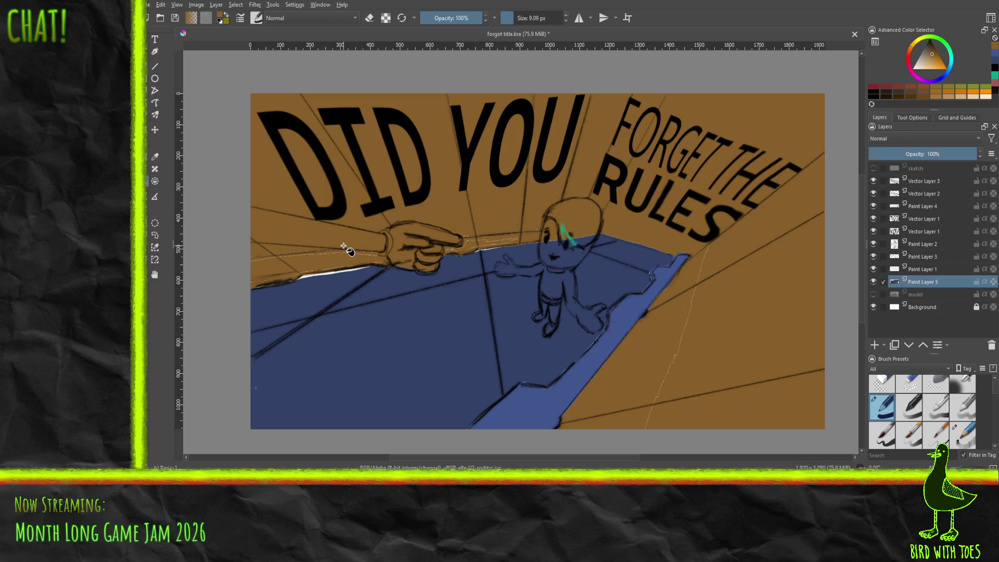
{"action": "key", "text": "ctrl+z"}
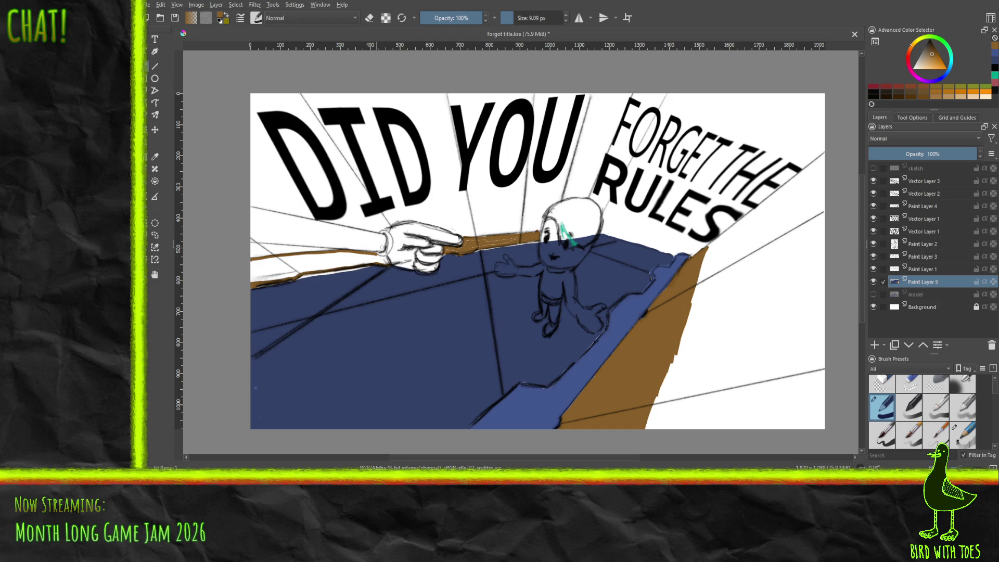
{"action": "left_click_drag", "start_coordinate": [377, 254], "coordinate": [384, 262]}
{"action": "left_click_drag", "start_coordinate": [254, 266], "coordinate": [253, 282]}
{"action": "left_click", "coordinate": [155, 181]}
{"action": "left_click", "coordinate": [289, 271]}
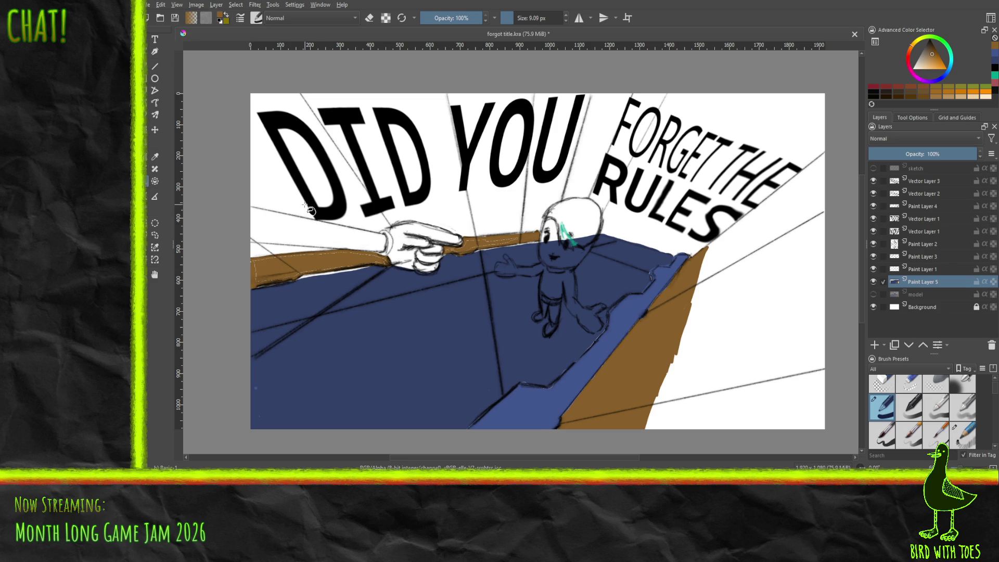
Try darker brown hatching across FORGET THE RULES, undo it, and show the model reference layer
{"action": "key", "text": "b"}
{"action": "left_click", "coordinate": [896, 95]}
{"action": "mouse_move", "coordinate": [648, 121]}
{"action": "left_mouse_down"}
{"action": "mouse_move", "coordinate": [708, 94]}
{"action": "mouse_move", "coordinate": [733, 101]}
{"action": "left_mouse_up"}
{"action": "left_click_drag", "start_coordinate": [666, 151], "coordinate": [745, 119]}
{"action": "left_click_drag", "start_coordinate": [662, 185], "coordinate": [753, 152]}
{"action": "left_click_drag", "start_coordinate": [659, 208], "coordinate": [760, 162]}
{"action": "mouse_move", "coordinate": [652, 229]}
{"action": "left_mouse_down"}
{"action": "mouse_move", "coordinate": [747, 183]}
{"action": "mouse_move", "coordinate": [774, 185]}
{"action": "left_mouse_up"}
{"action": "key", "text": "ctrl+z"}
{"action": "key", "text": "ctrl+z"}
{"action": "key", "text": "ctrl+z"}
{"action": "key", "text": "ctrl+z"}
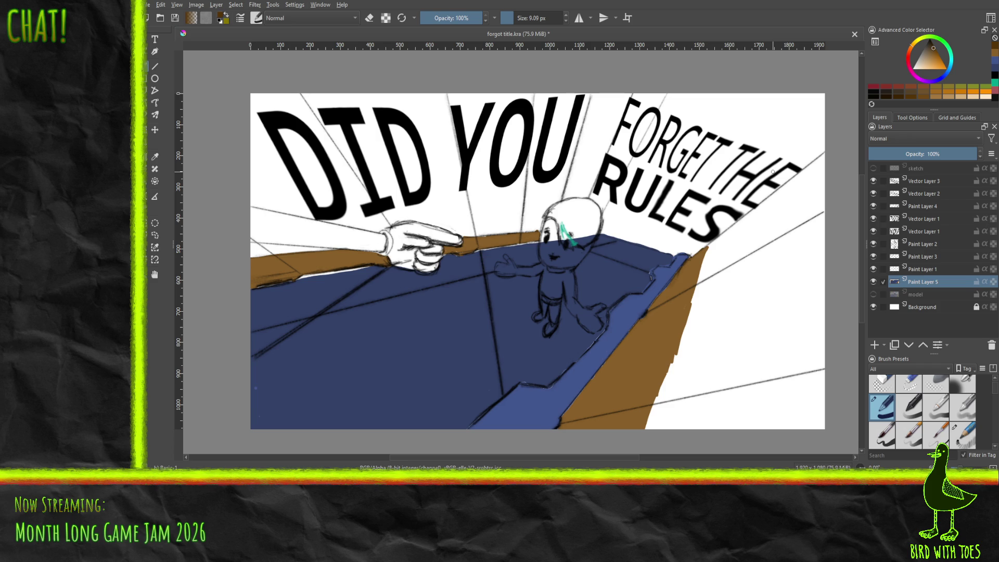
{"action": "left_click", "coordinate": [874, 295]}
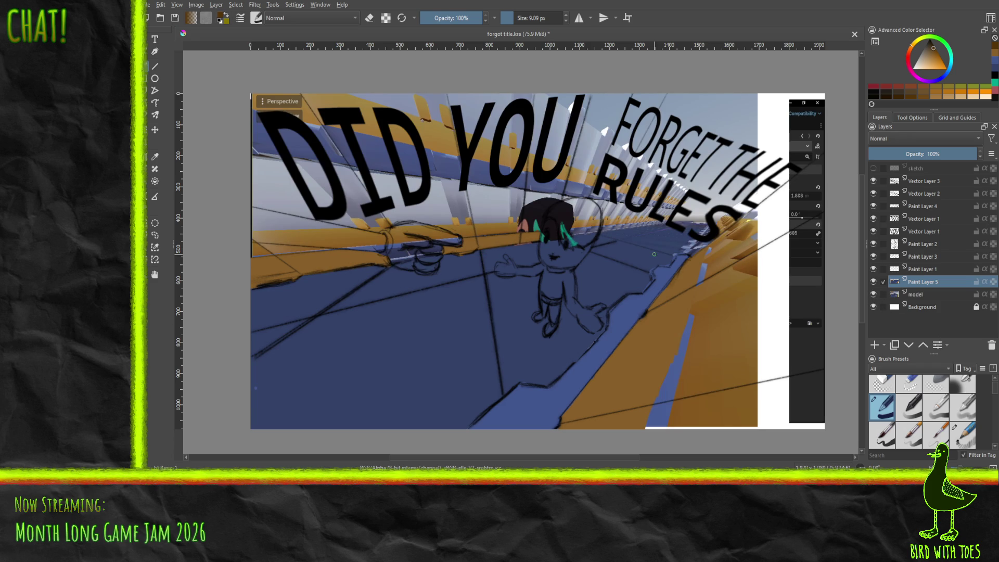
Sample a blue-grey from the model render, then hide the model layer
{"action": "left_click", "coordinate": [155, 156]}
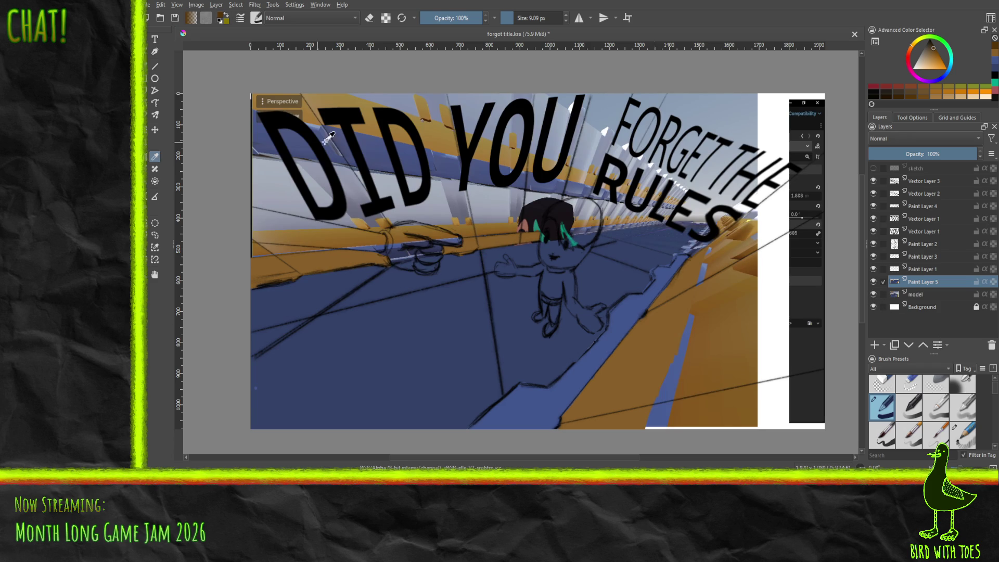
{"action": "left_click", "coordinate": [286, 185]}
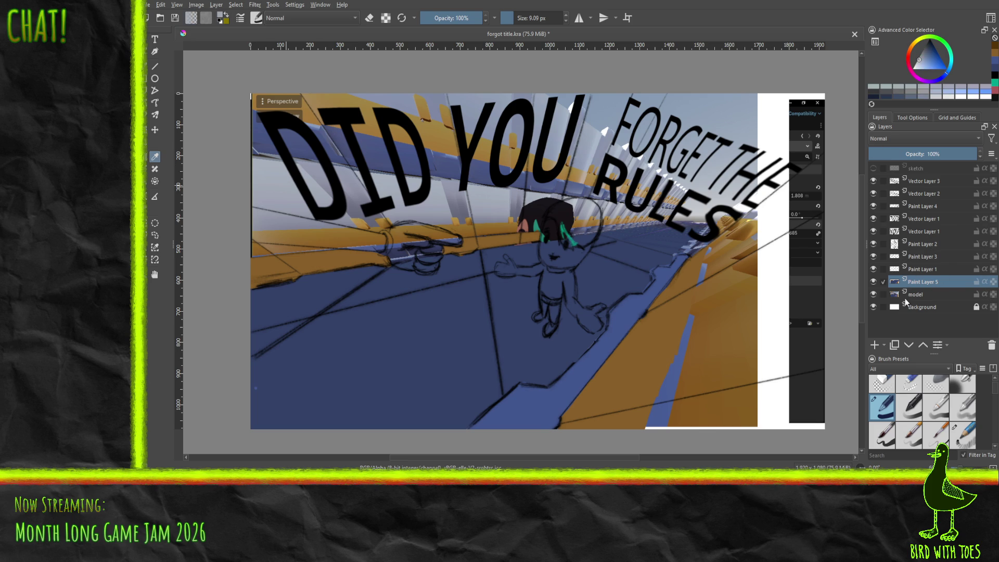
{"action": "left_click", "coordinate": [874, 294]}
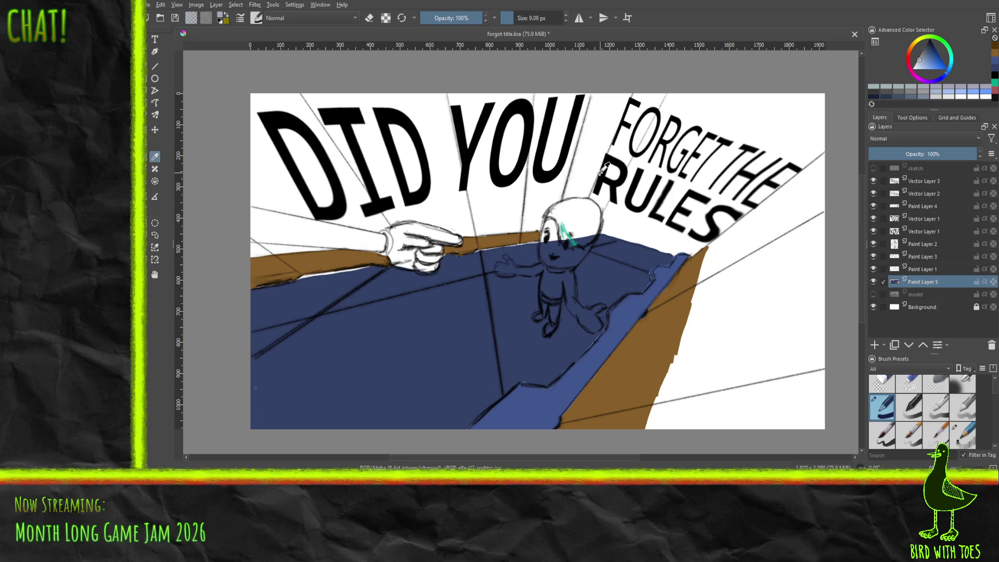
Paint grey over FORGET, beside RULES and along the head at about 19 px, then fill behind DID YOU blue-grey
{"action": "key", "text": "b"}
{"action": "left_click", "coordinate": [612, 195]}
{"action": "left_click_drag", "start_coordinate": [625, 173], "coordinate": [643, 136]}
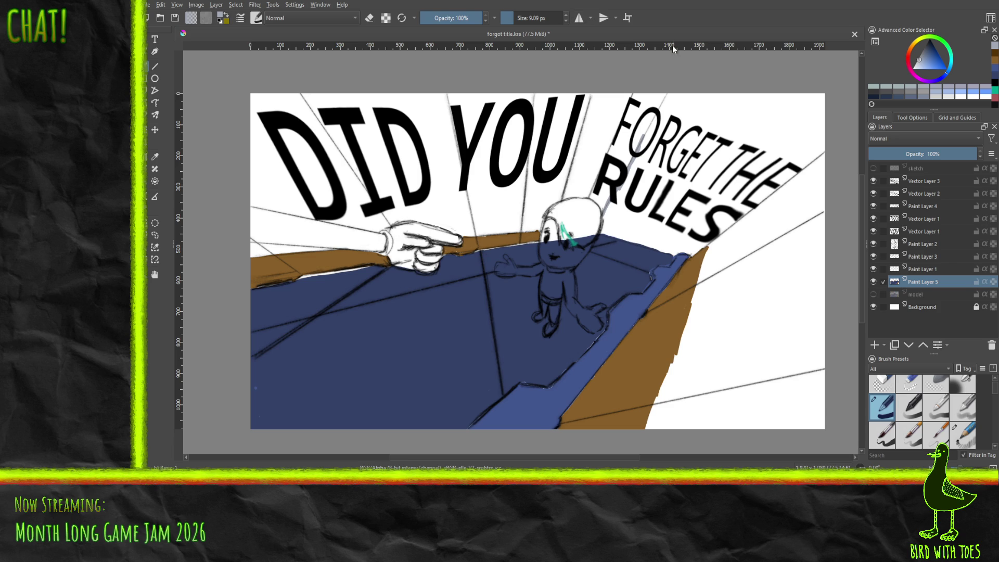
{"action": "left_click", "coordinate": [526, 19]}
{"action": "left_click", "coordinate": [527, 19]}
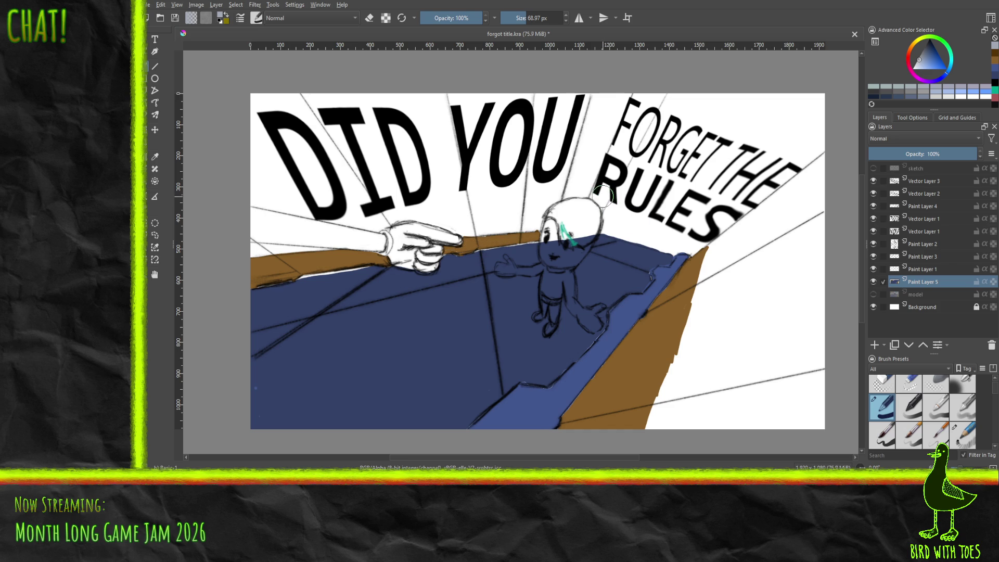
{"action": "left_click", "coordinate": [517, 17]}
{"action": "key", "text": "bracketleft"}
{"action": "mouse_move", "coordinate": [604, 207]}
{"action": "left_mouse_down"}
{"action": "mouse_move", "coordinate": [629, 138]}
{"action": "mouse_move", "coordinate": [641, 141]}
{"action": "mouse_move", "coordinate": [661, 98]}
{"action": "mouse_move", "coordinate": [651, 118]}
{"action": "left_mouse_up"}
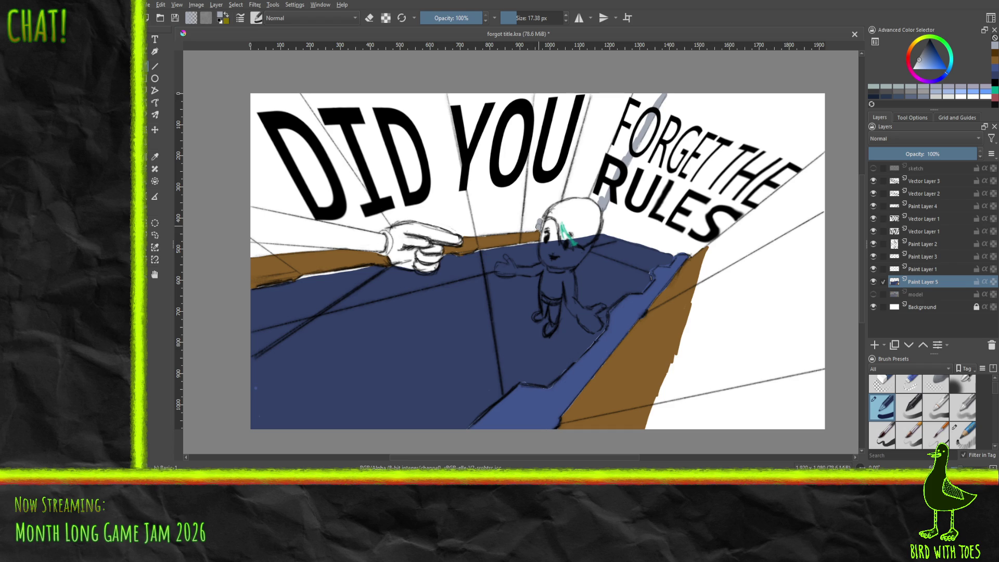
{"action": "mouse_move", "coordinate": [540, 222]}
{"action": "left_mouse_down"}
{"action": "mouse_move", "coordinate": [569, 193]}
{"action": "mouse_move", "coordinate": [593, 195]}
{"action": "left_mouse_up"}
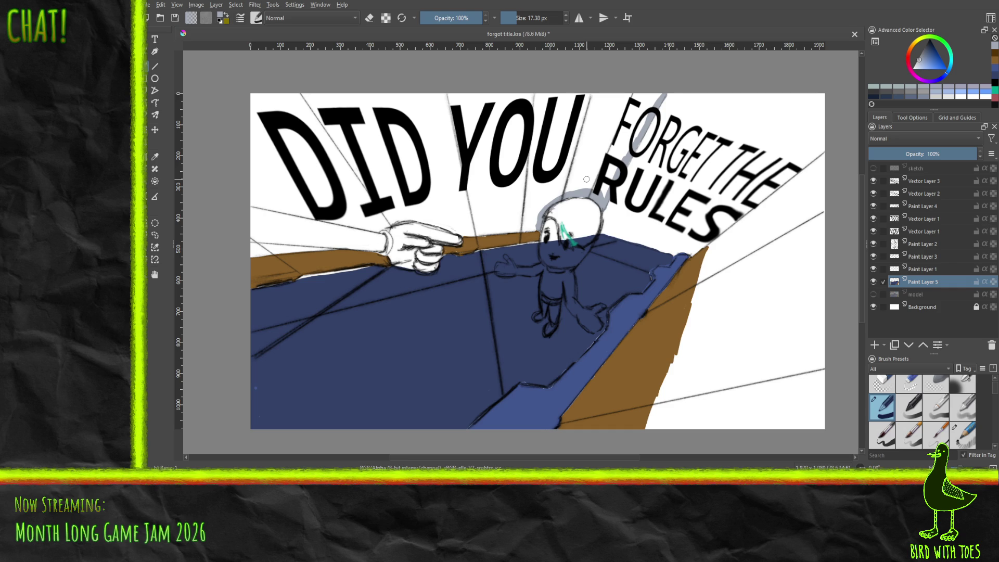
{"action": "left_click", "coordinate": [154, 181]}
{"action": "left_click", "coordinate": [468, 140]}
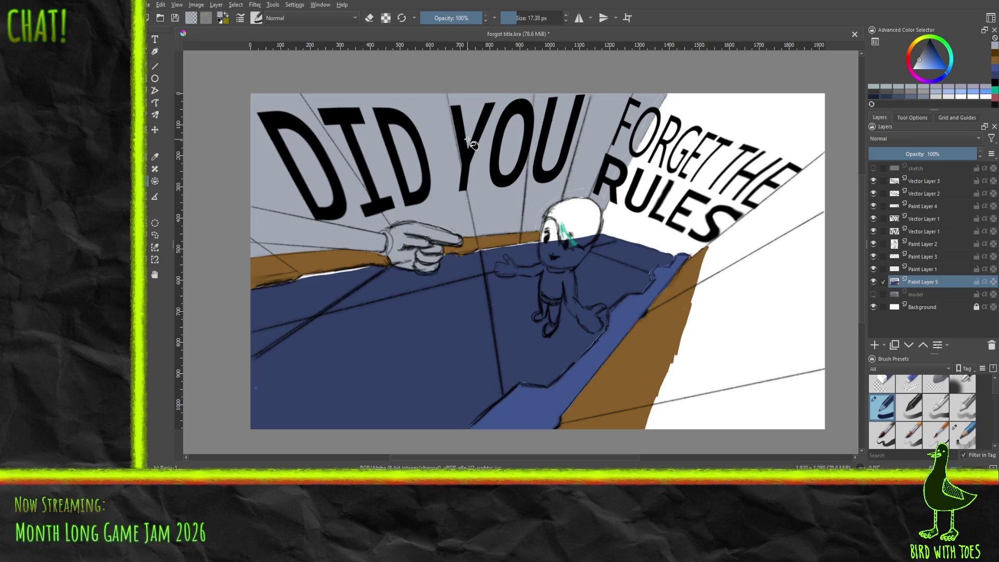
Undo the fill, close the gaps beside the arm in grey-blue, and refill the upper wall
{"action": "key", "text": "ctrl+z"}
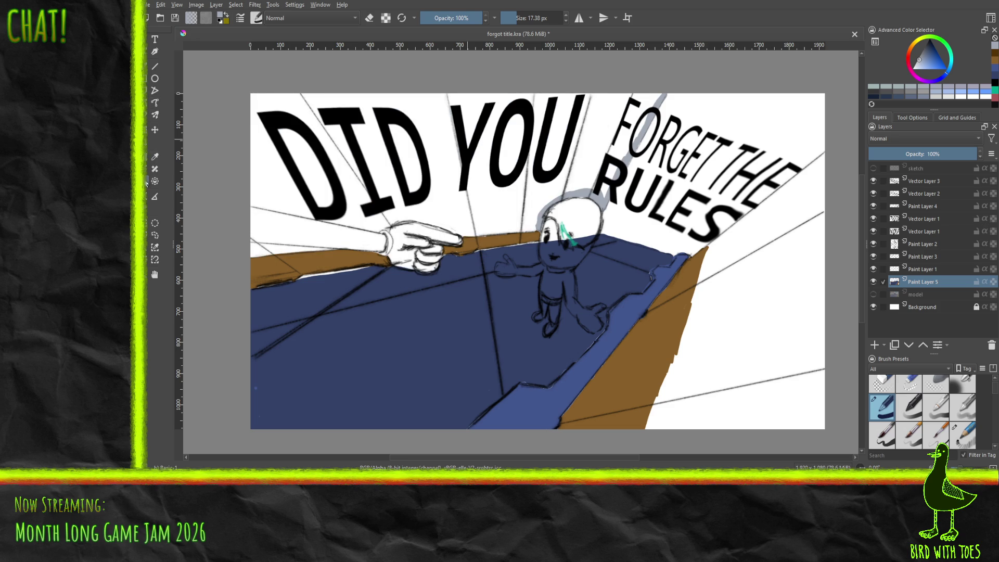
{"action": "left_click", "coordinate": [155, 66]}
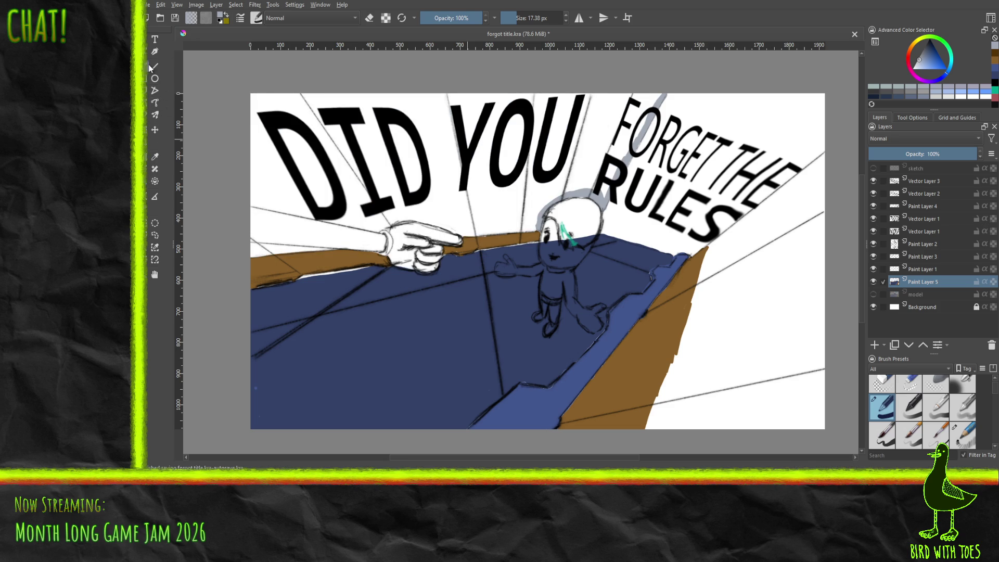
{"action": "mouse_move", "coordinate": [259, 249]}
{"action": "left_mouse_down"}
{"action": "mouse_move", "coordinate": [306, 249]}
{"action": "mouse_move", "coordinate": [255, 246]}
{"action": "left_mouse_up"}
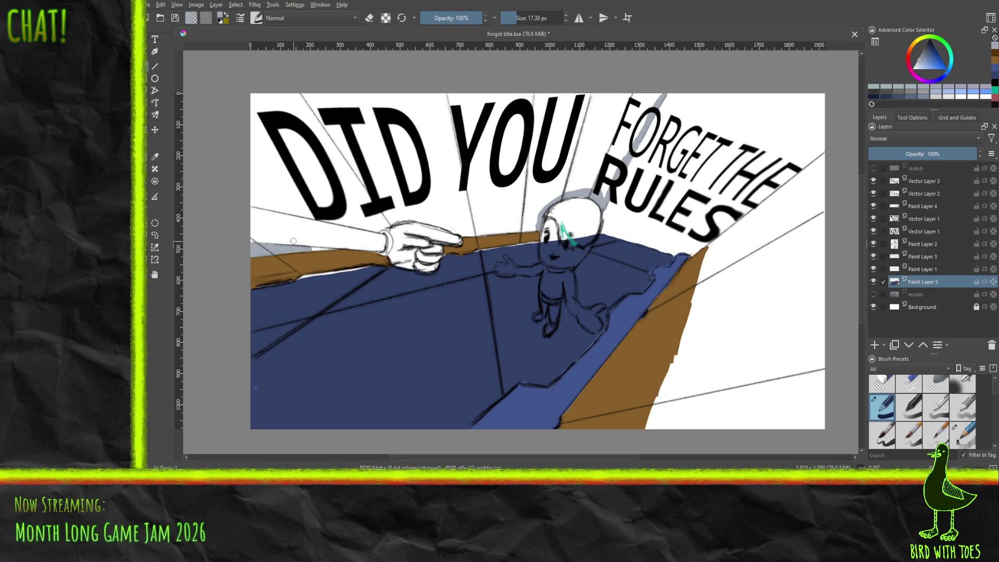
{"action": "mouse_move", "coordinate": [252, 202]}
{"action": "left_mouse_down"}
{"action": "mouse_move", "coordinate": [367, 227]}
{"action": "mouse_move", "coordinate": [531, 228]}
{"action": "mouse_move", "coordinate": [511, 229]}
{"action": "left_mouse_up"}
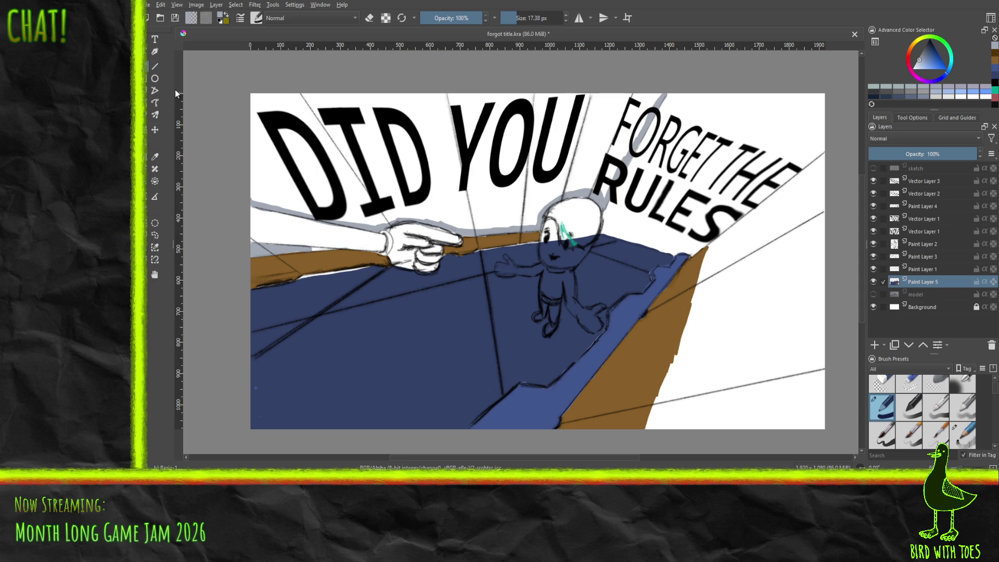
{"action": "left_click", "coordinate": [155, 180]}
{"action": "left_click", "coordinate": [389, 197]}
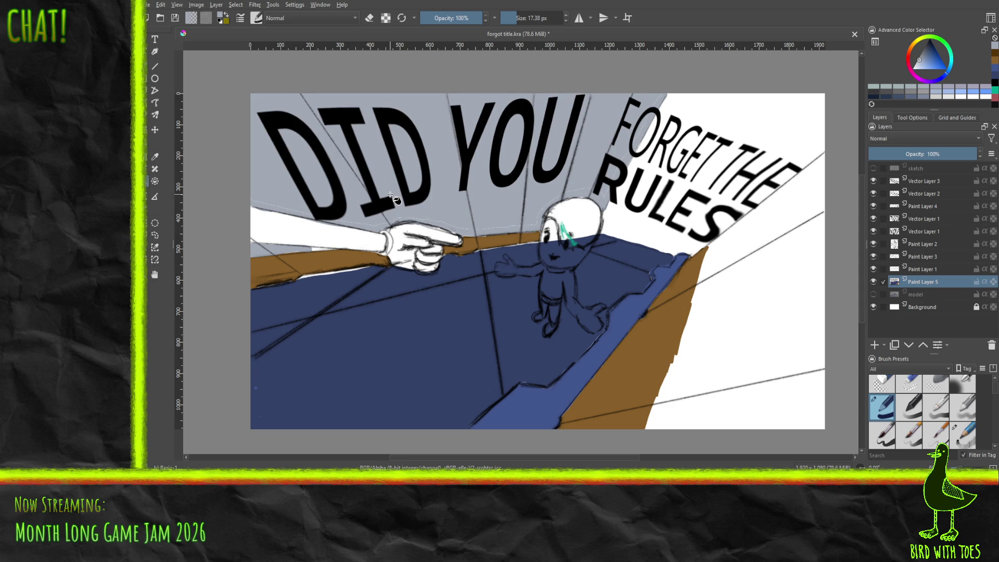
Paint a grey edge along the right wall from RULES down to the bottom of the brown strip
{"action": "key", "text": "b"}
{"action": "left_click_drag", "start_coordinate": [711, 243], "coordinate": [831, 148]}
{"action": "left_click_drag", "start_coordinate": [649, 428], "coordinate": [711, 251]}
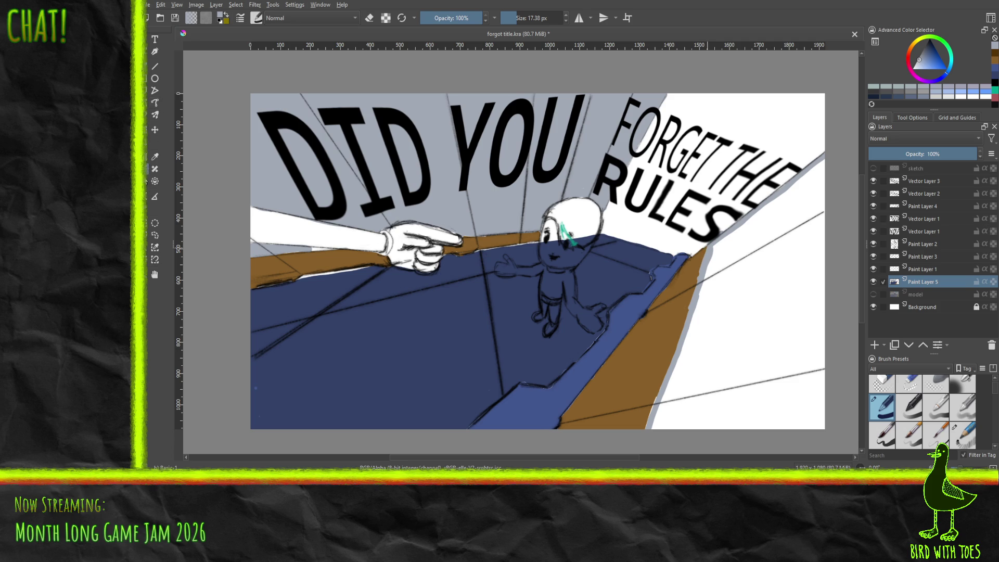
Fill the right wall grey-blue and draw a straight edge line along the brown strip
{"action": "left_click", "coordinate": [757, 290]}
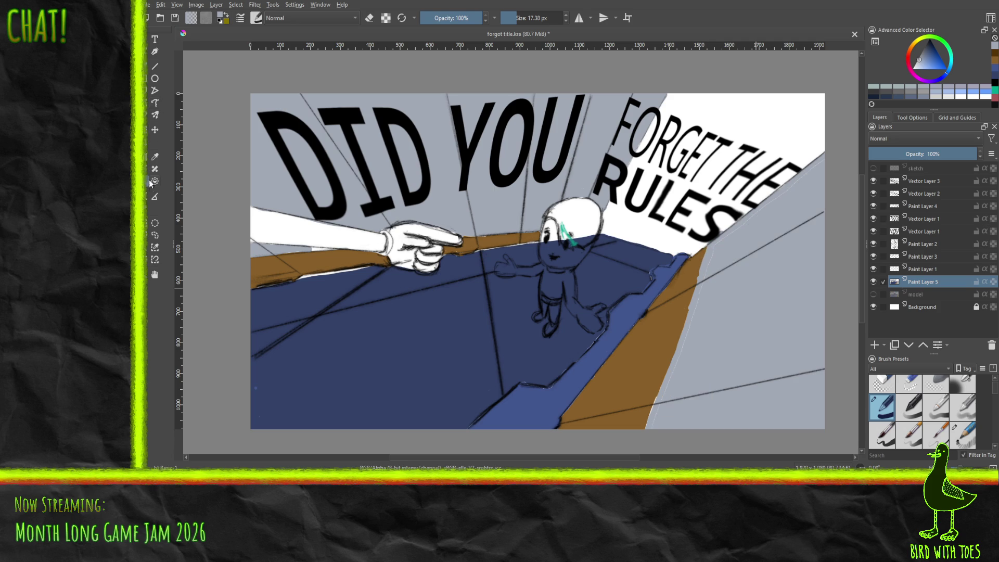
{"action": "left_click", "coordinate": [156, 67]}
{"action": "left_click_drag", "start_coordinate": [711, 255], "coordinate": [643, 428]}
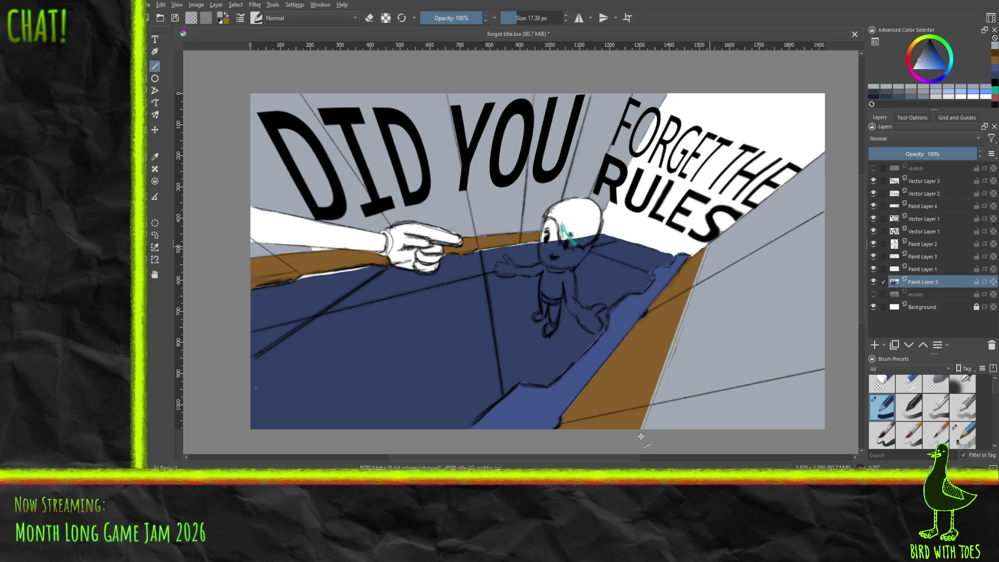
{"action": "key", "text": "ctrl+z"}
{"action": "left_click_drag", "start_coordinate": [641, 431], "coordinate": [688, 319]}
Paint dark navy over the white gap by the brown edge and touch up the strip's edge
{"action": "key", "text": "b"}
{"action": "left_click", "coordinate": [339, 353], "text": "ctrl"}
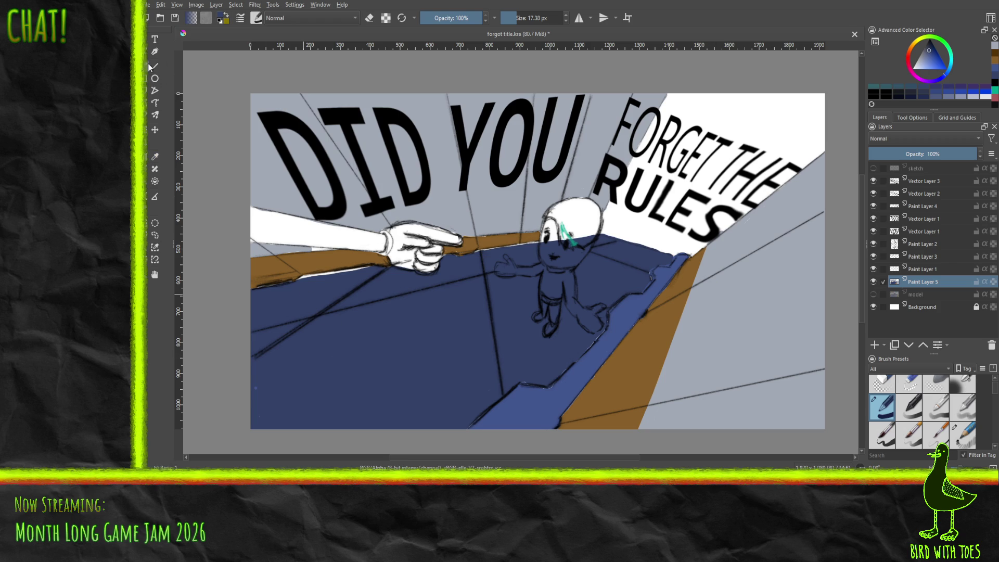
{"action": "left_click_drag", "start_coordinate": [308, 277], "coordinate": [369, 268]}
{"action": "mouse_move", "coordinate": [488, 251]}
{"action": "left_mouse_down"}
{"action": "mouse_move", "coordinate": [477, 254]}
{"action": "mouse_move", "coordinate": [539, 246]}
{"action": "left_mouse_up"}
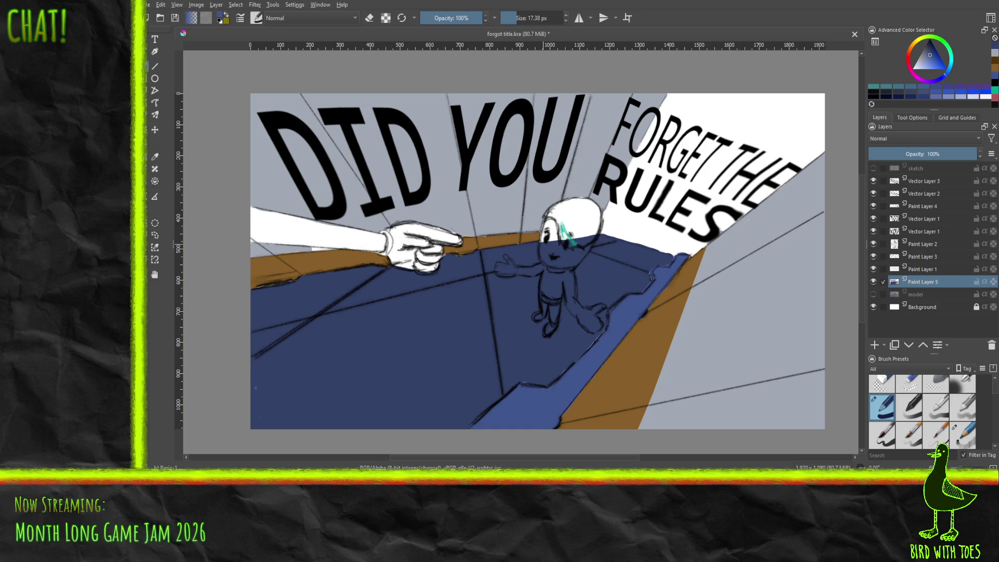
Fill the strip along the arm and between finger and head light orange, then add Paint Layer 6
{"action": "left_click", "coordinate": [995, 70]}
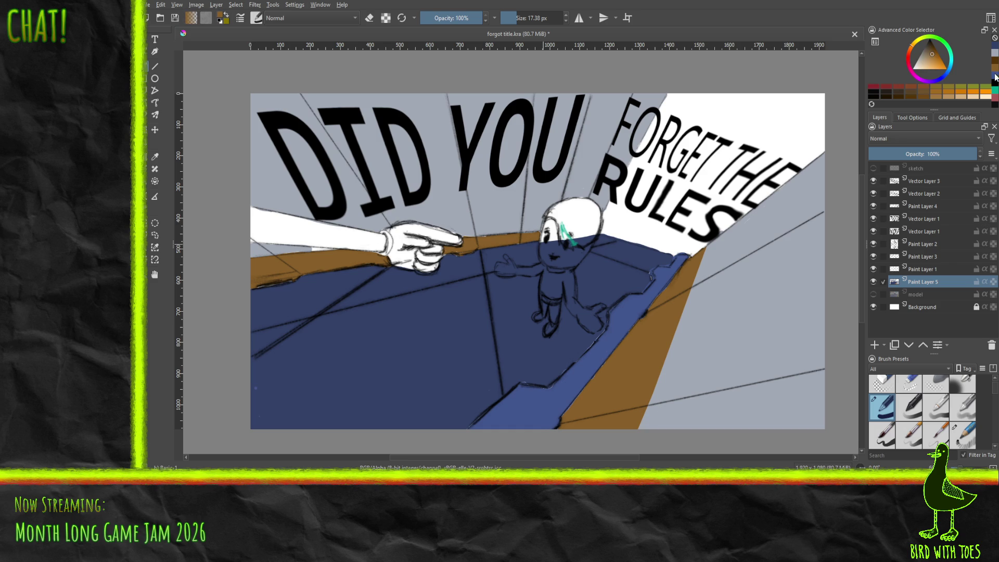
{"action": "left_click", "coordinate": [962, 92]}
{"action": "left_click", "coordinate": [155, 181]}
{"action": "left_click", "coordinate": [317, 255]}
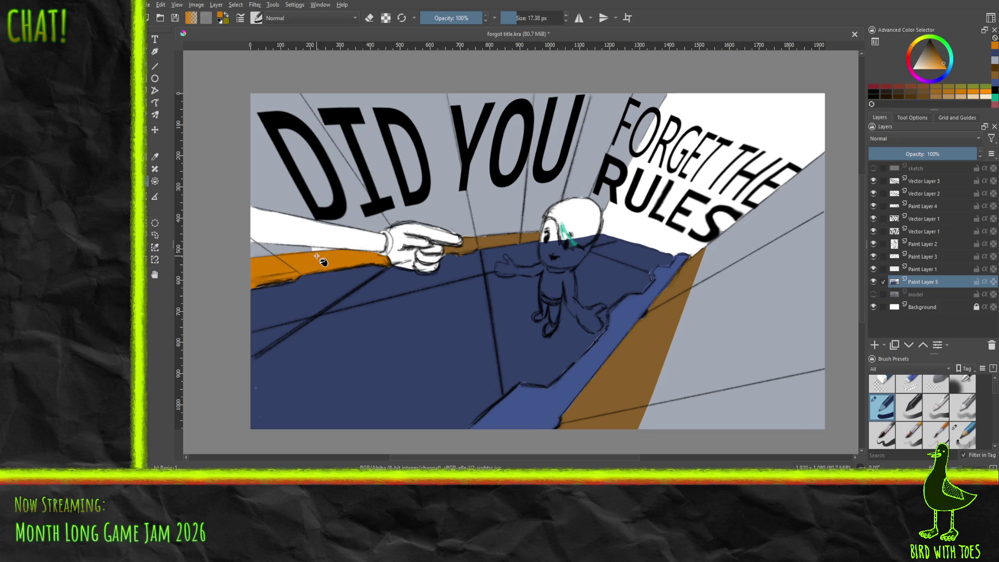
{"action": "left_click", "coordinate": [495, 243]}
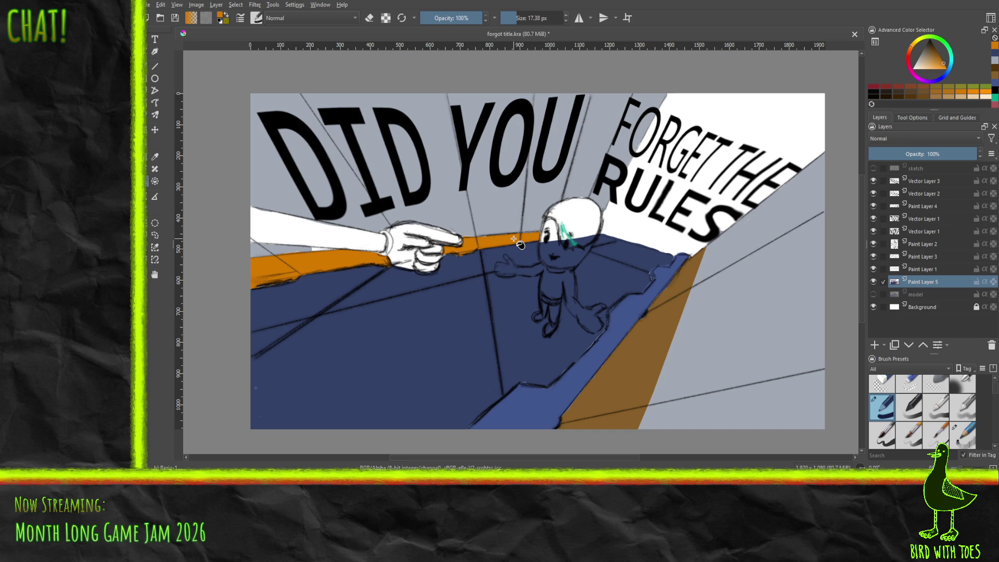
{"action": "left_click", "coordinate": [875, 345]}
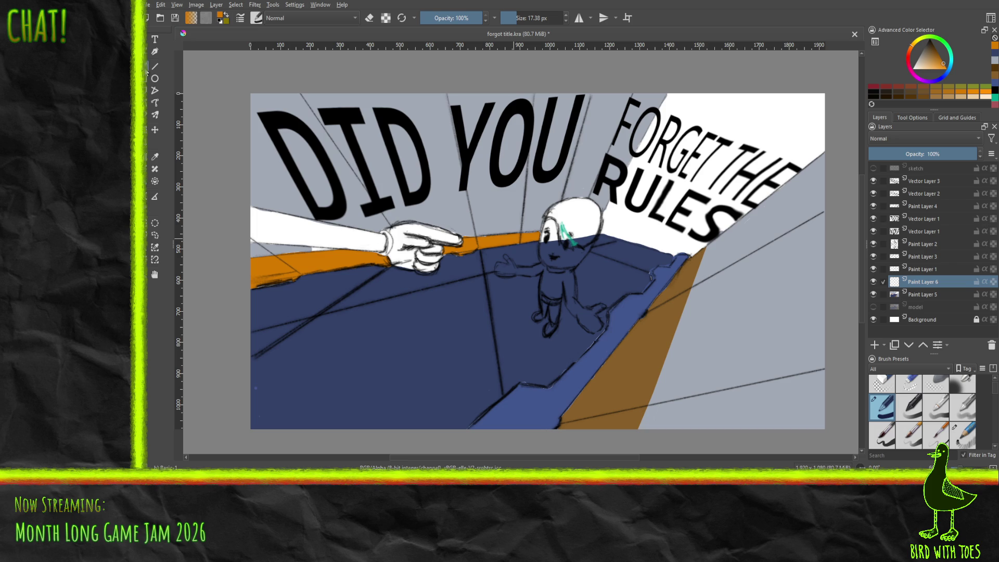
Show the model render, hide Paint Layer 5, sample the hand's skin tone, and select Paint Layer 6
{"action": "left_click", "coordinate": [873, 307]}
{"action": "left_click", "coordinate": [875, 308]}
{"action": "left_click", "coordinate": [874, 308]}
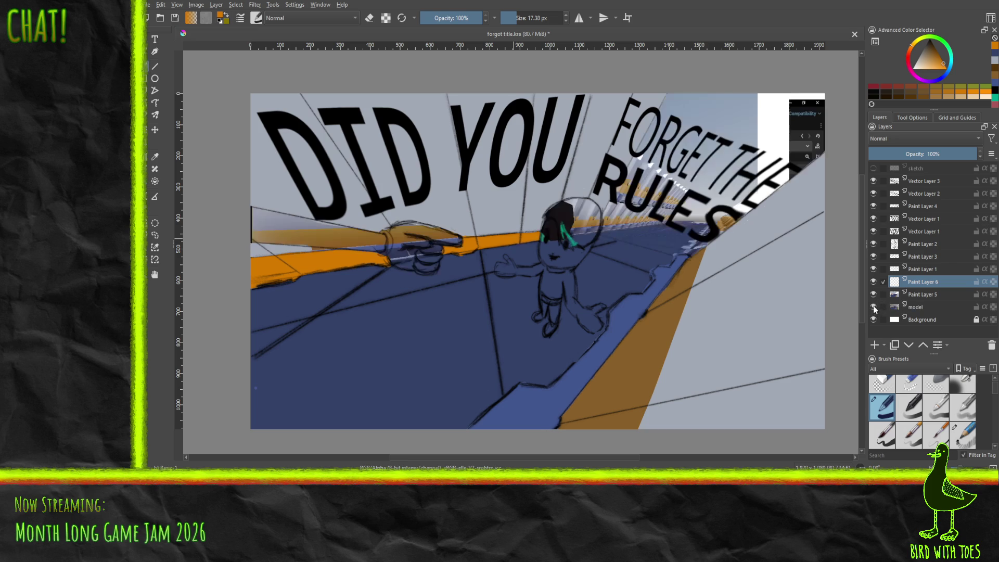
{"action": "left_click", "coordinate": [874, 295]}
{"action": "left_click", "coordinate": [873, 294]}
{"action": "left_click", "coordinate": [873, 295]}
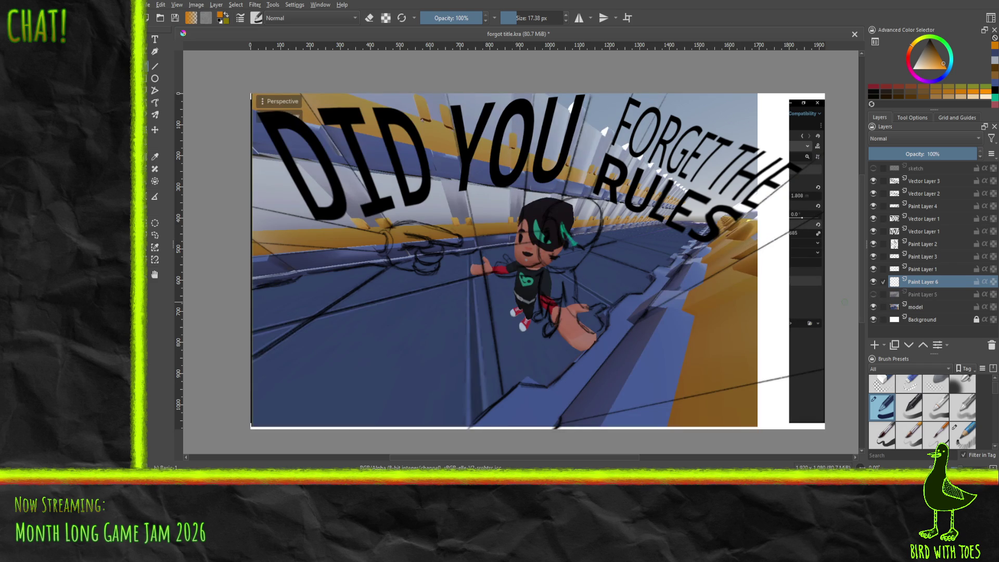
{"action": "left_click", "coordinate": [154, 157]}
{"action": "left_click", "coordinate": [581, 328]}
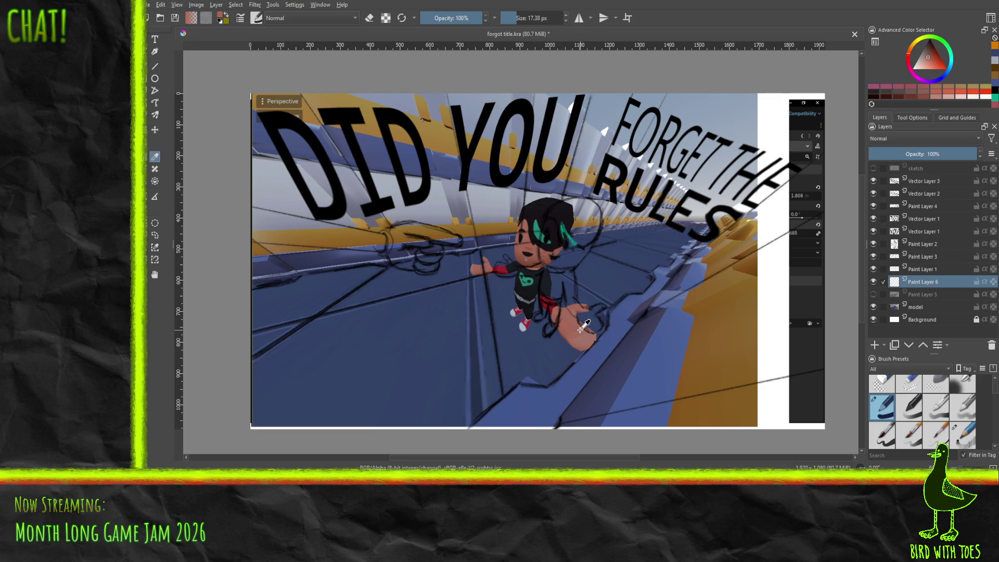
{"action": "left_click", "coordinate": [873, 295]}
{"action": "left_click", "coordinate": [923, 269]}
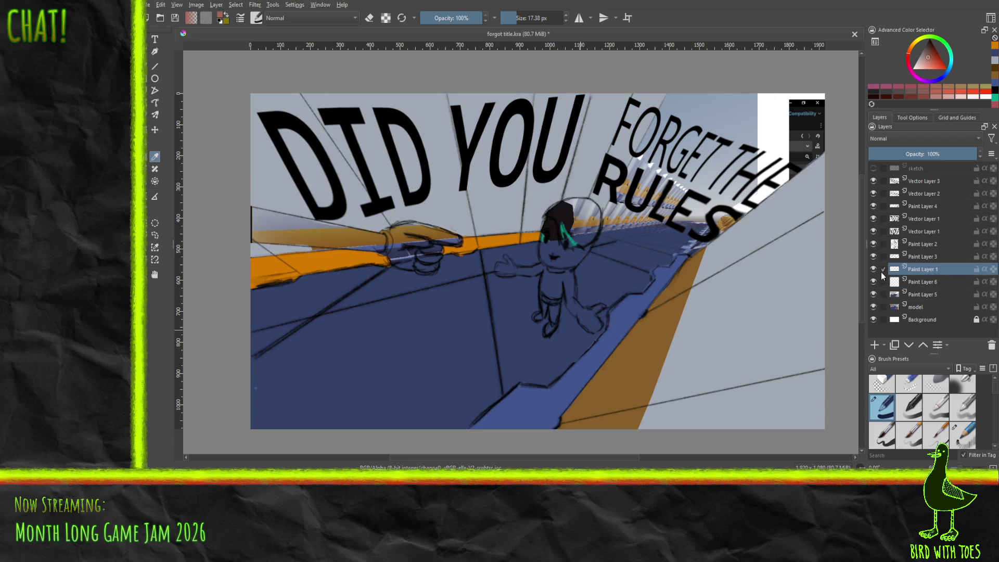
{"action": "left_click", "coordinate": [914, 280]}
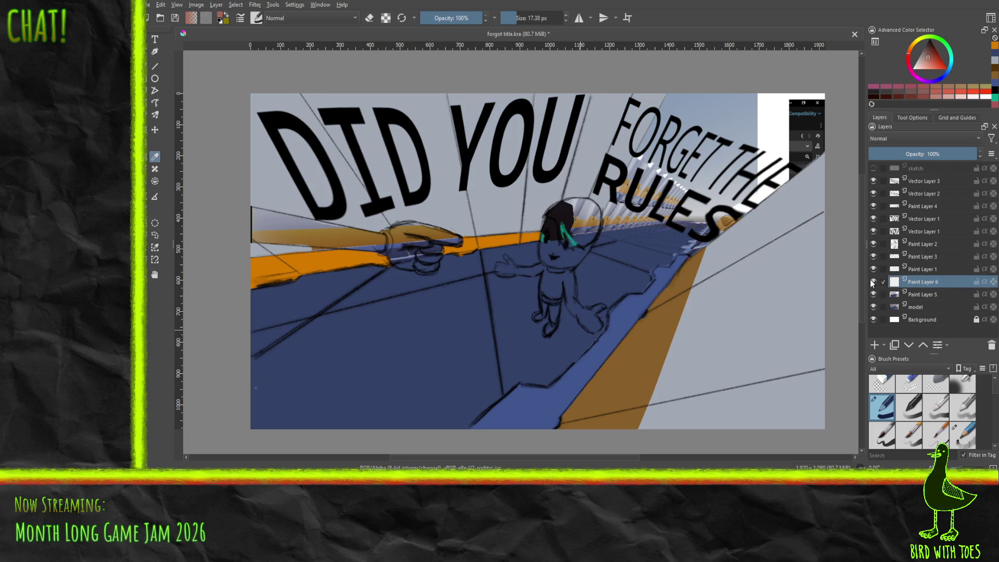
Paint a pink blush on the cheek and skin tone on the face and both hands
{"action": "key", "text": "b"}
{"action": "mouse_move", "coordinate": [572, 263]}
{"action": "left_mouse_down"}
{"action": "mouse_move", "coordinate": [586, 248]}
{"action": "mouse_move", "coordinate": [562, 265]}
{"action": "mouse_move", "coordinate": [546, 260]}
{"action": "mouse_move", "coordinate": [548, 223]}
{"action": "mouse_move", "coordinate": [568, 253]}
{"action": "mouse_move", "coordinate": [553, 253]}
{"action": "left_mouse_up"}
{"action": "left_click", "coordinate": [577, 252]}
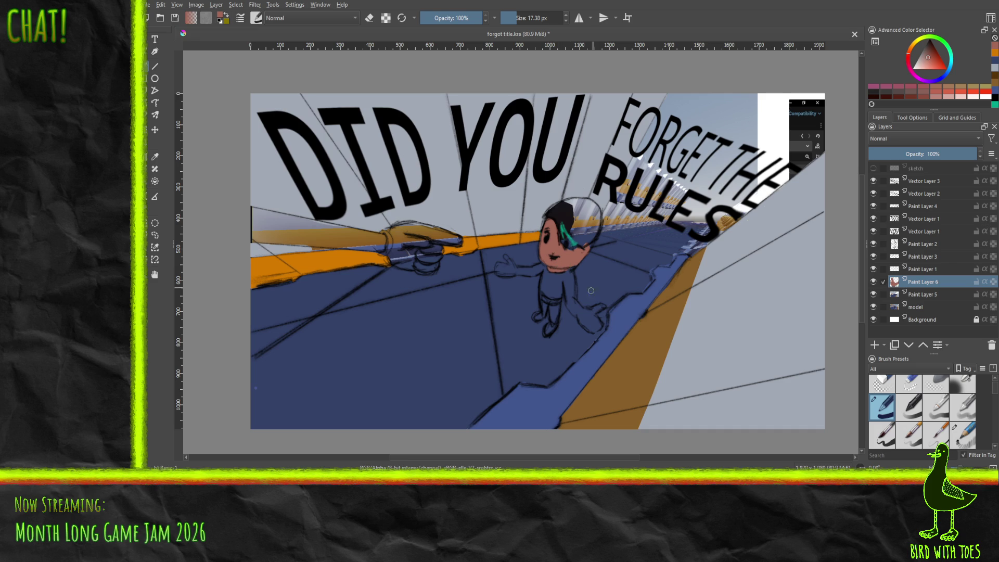
{"action": "mouse_move", "coordinate": [579, 316]}
{"action": "left_mouse_down"}
{"action": "mouse_move", "coordinate": [604, 307]}
{"action": "mouse_move", "coordinate": [598, 330]}
{"action": "mouse_move", "coordinate": [587, 329]}
{"action": "mouse_move", "coordinate": [594, 319]}
{"action": "left_mouse_up"}
{"action": "mouse_move", "coordinate": [502, 264]}
{"action": "left_mouse_down"}
{"action": "mouse_move", "coordinate": [513, 274]}
{"action": "mouse_move", "coordinate": [498, 271]}
{"action": "left_mouse_up"}
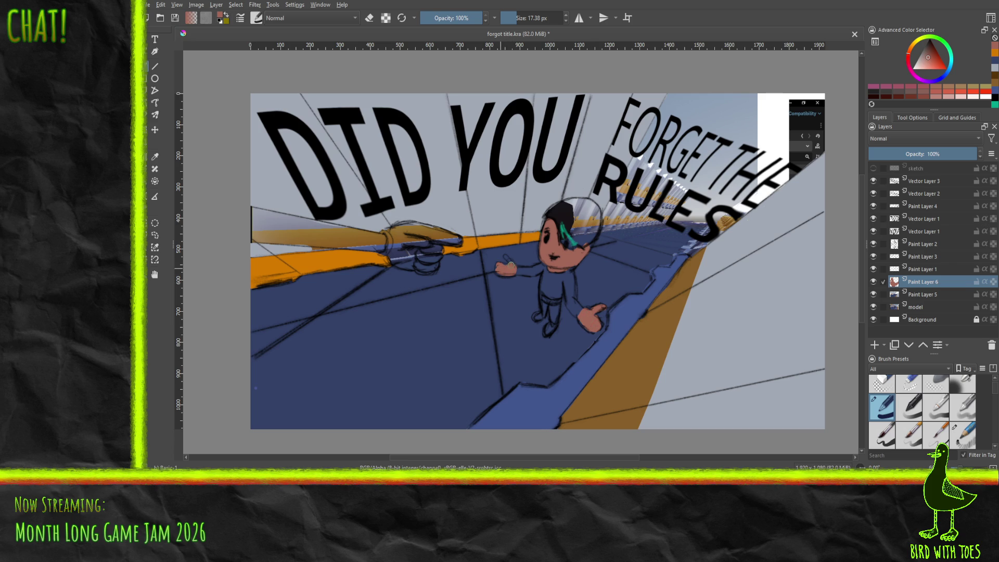
Shrink the brush to 5.16 px and sample a dark colour from the drawing
{"action": "left_click_drag", "start_coordinate": [512, 23], "coordinate": [508, 23]}
{"action": "left_click", "coordinate": [155, 156]}
{"action": "left_click", "coordinate": [564, 208]}
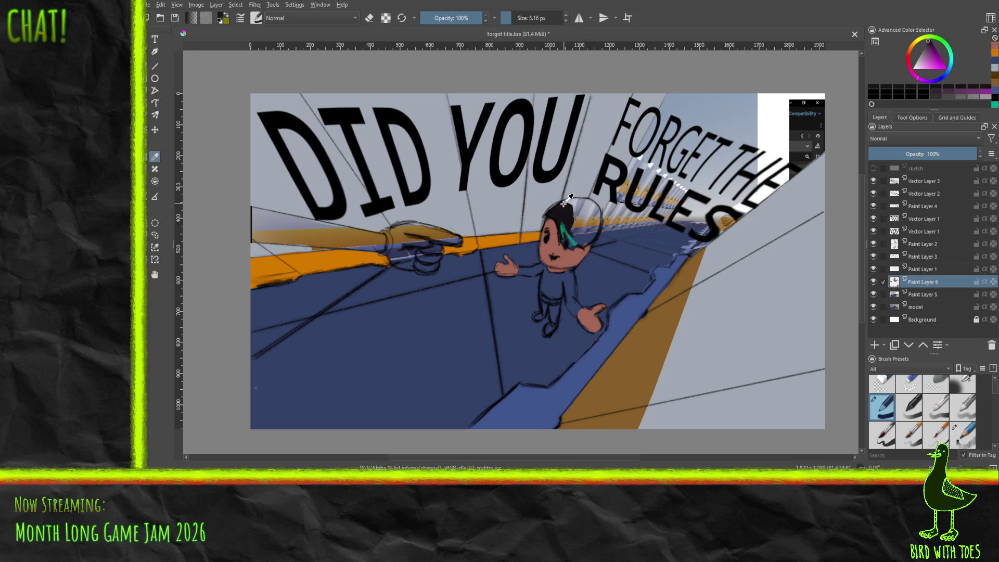
Hide the model render and paint dark outline strokes around the cap's edges, undoing one stray stroke
{"action": "left_click", "coordinate": [155, 65]}
{"action": "left_click", "coordinate": [874, 307]}
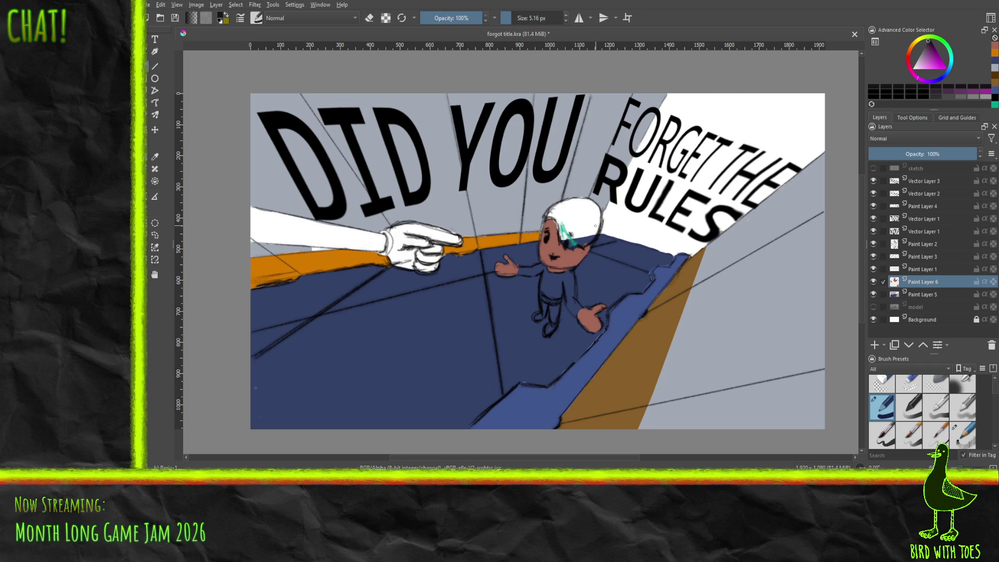
{"action": "left_click_drag", "start_coordinate": [577, 244], "coordinate": [601, 222]}
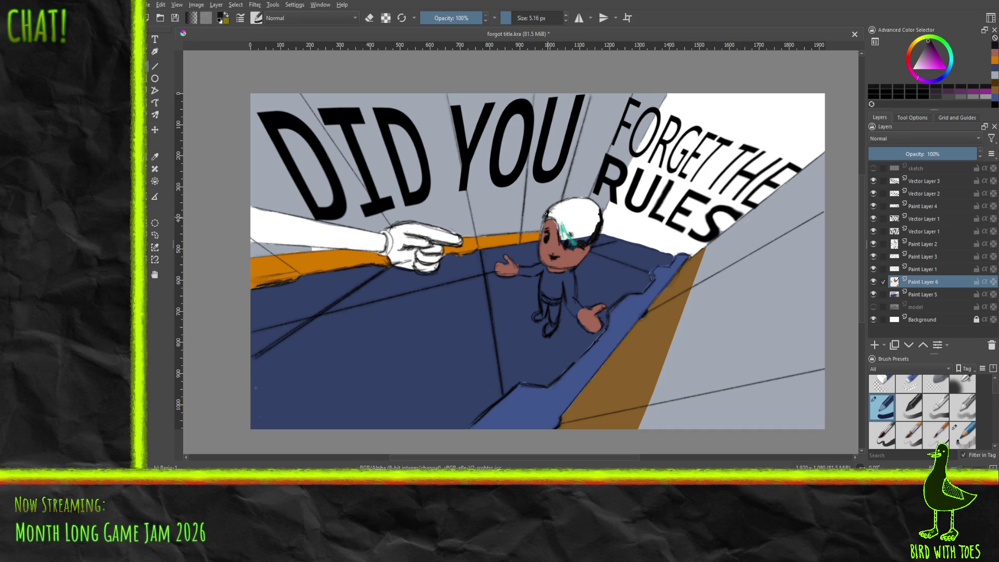
{"action": "left_click_drag", "start_coordinate": [555, 203], "coordinate": [568, 201]}
{"action": "left_click_drag", "start_coordinate": [591, 200], "coordinate": [598, 204]}
{"action": "key", "text": "ctrl+z"}
{"action": "mouse_move", "coordinate": [598, 208]}
{"action": "left_mouse_down"}
{"action": "mouse_move", "coordinate": [560, 227]}
{"action": "mouse_move", "coordinate": [555, 211]}
{"action": "left_mouse_up"}
{"action": "left_click", "coordinate": [157, 182]}
Fill the white cap black, then brush black strokes over the hair to cover remaining gaps
{"action": "left_click", "coordinate": [577, 208]}
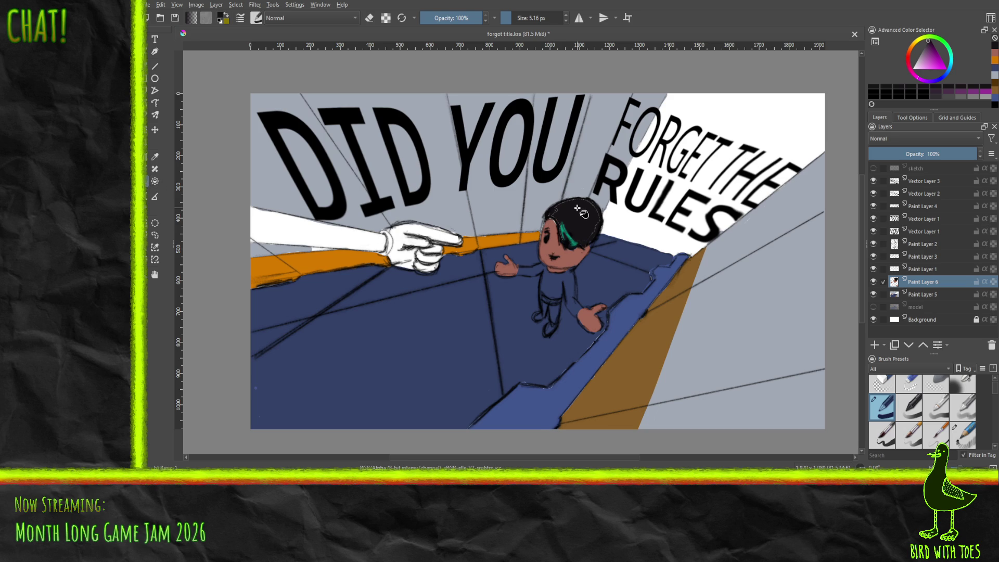
{"action": "key", "text": "b"}
{"action": "scroll", "coordinate": [531, 18], "scroll_direction": "up", "scroll_amount": 4}
{"action": "left_click_drag", "start_coordinate": [585, 242], "coordinate": [597, 230]}
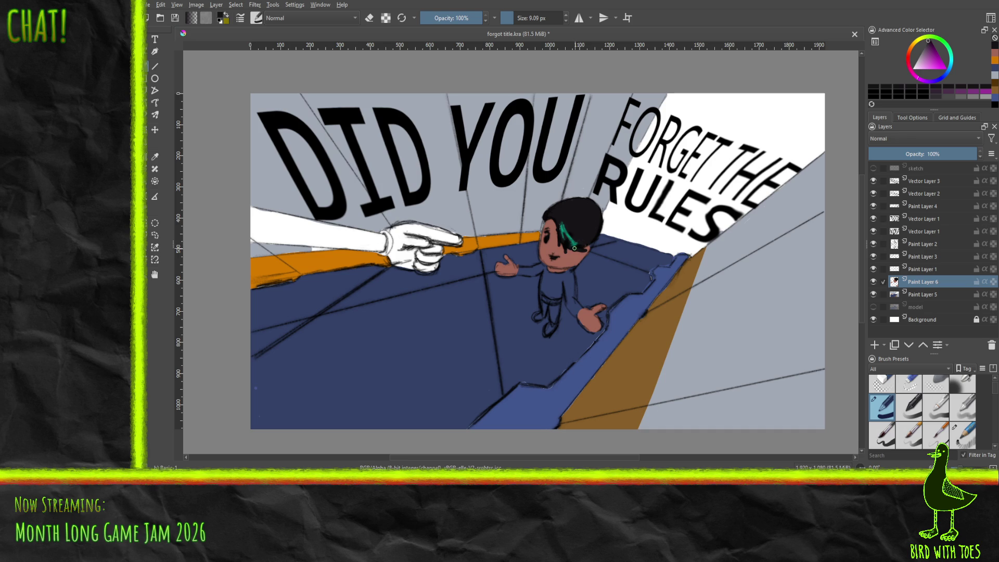
{"action": "left_click_drag", "start_coordinate": [582, 246], "coordinate": [594, 240]}
Sample the reddish skin tone from the face and paint it near the hairline
{"action": "left_click", "coordinate": [155, 157]}
{"action": "left_click", "coordinate": [579, 249]}
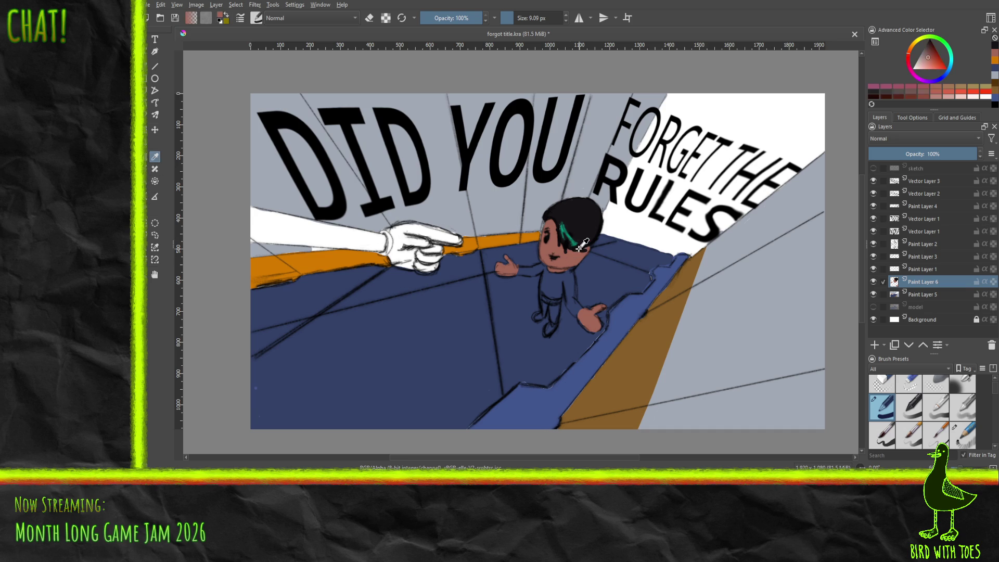
{"action": "left_click", "coordinate": [154, 70]}
{"action": "left_click", "coordinate": [571, 242]}
Sample the teal from the hair, dab it onto the streak, then select orange
{"action": "left_click", "coordinate": [155, 156]}
{"action": "left_click", "coordinate": [576, 233]}
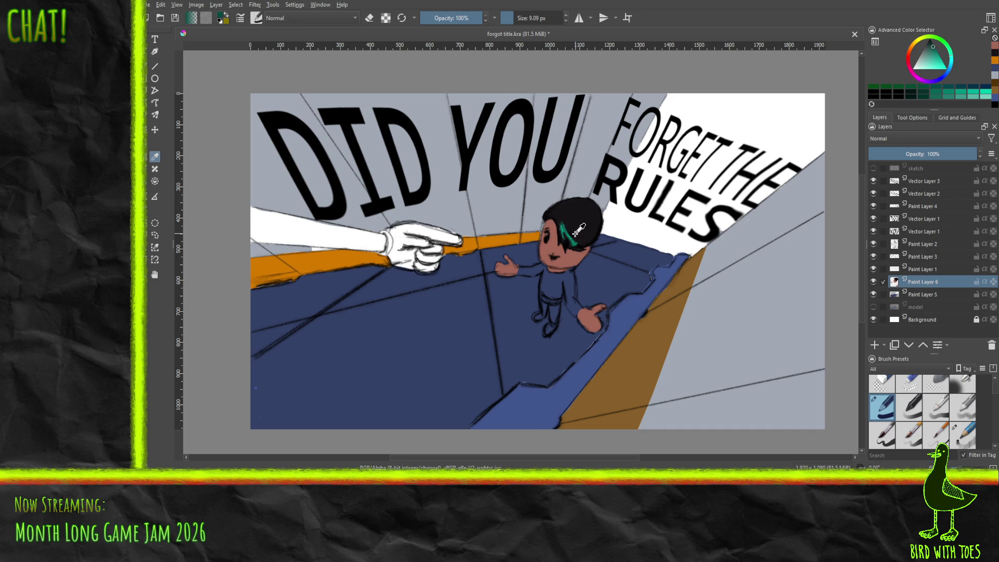
{"action": "key", "text": "b"}
{"action": "left_click", "coordinate": [566, 238]}
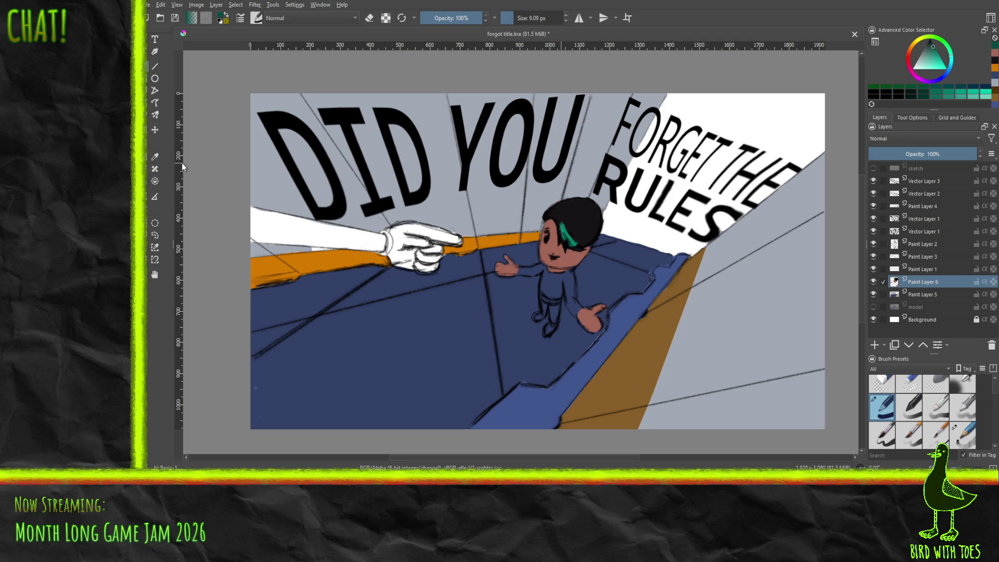
{"action": "left_click", "coordinate": [994, 68]}
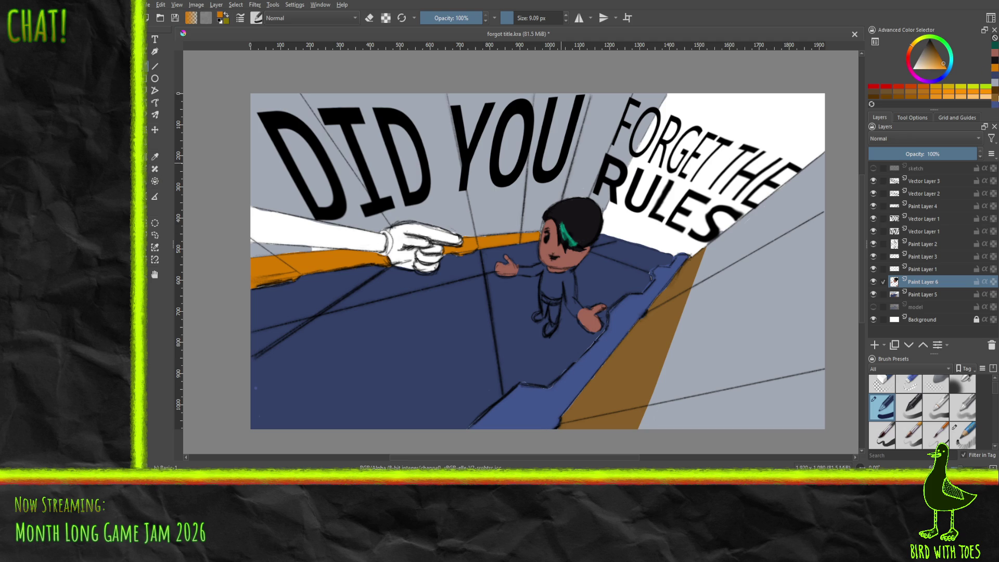
Pick a vivid magenta painting colour in the Advanced Color Selector
{"action": "left_click", "coordinate": [994, 62]}
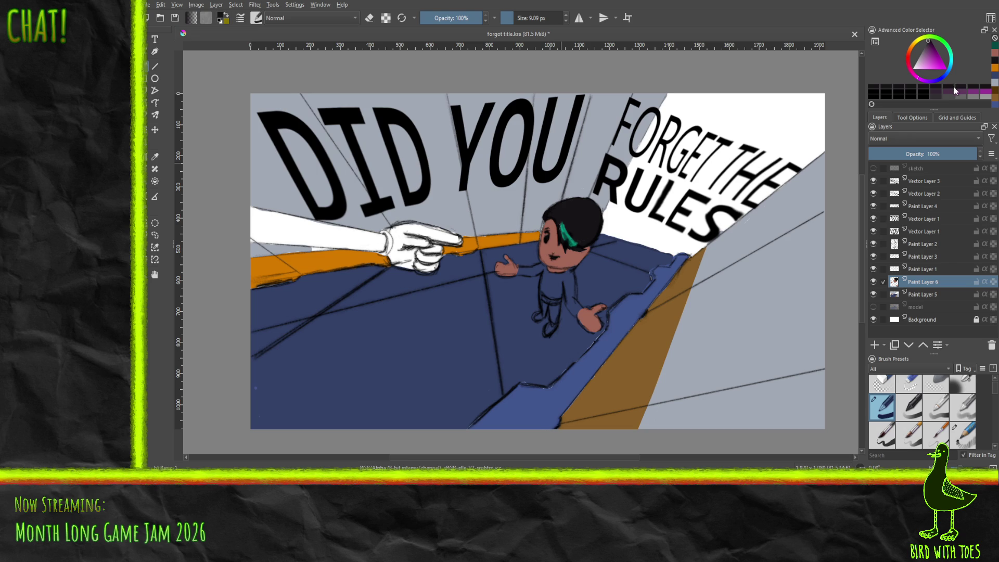
{"action": "left_click_drag", "start_coordinate": [930, 49], "coordinate": [929, 43]}
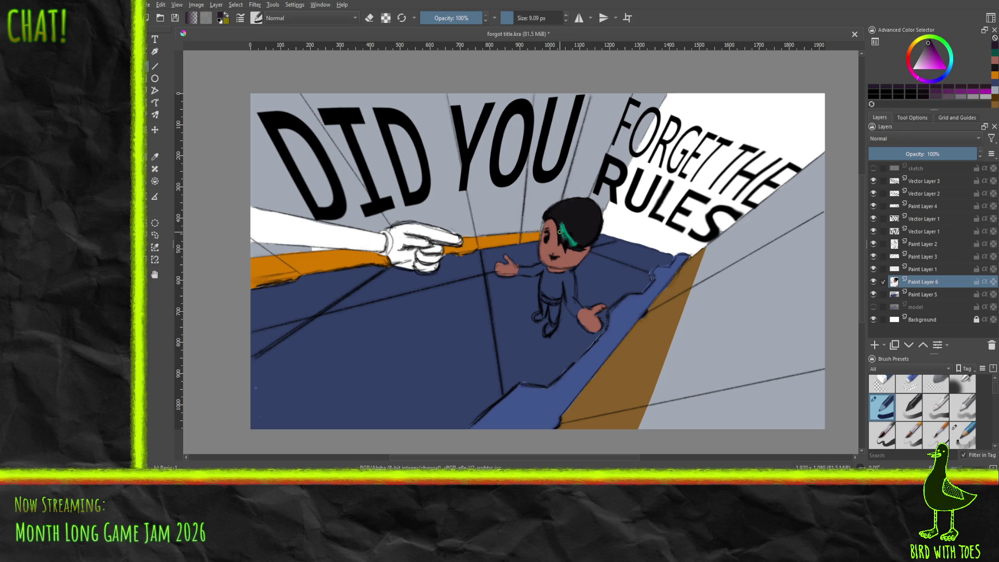
{"action": "left_click", "coordinate": [155, 156]}
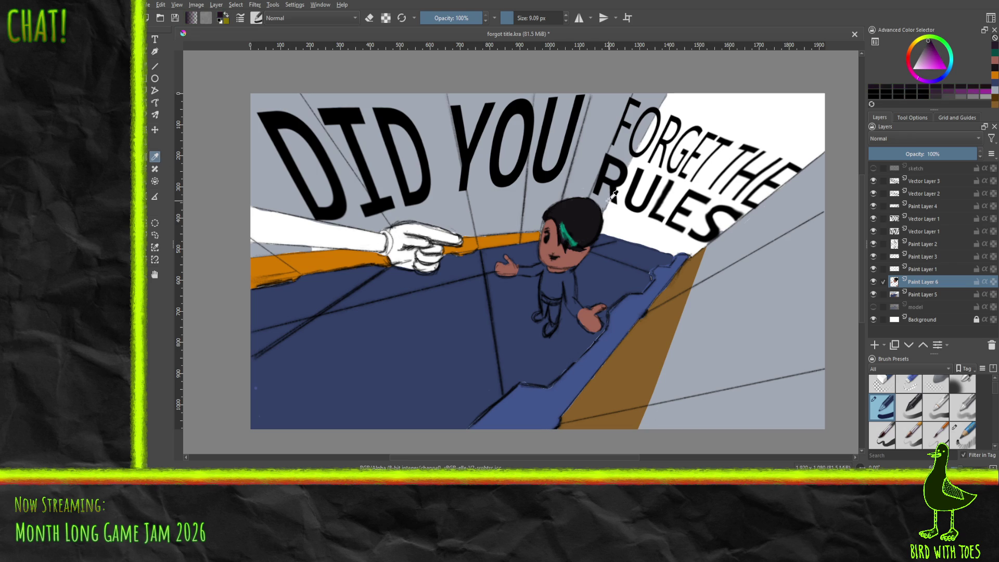
{"action": "left_click", "coordinate": [929, 47]}
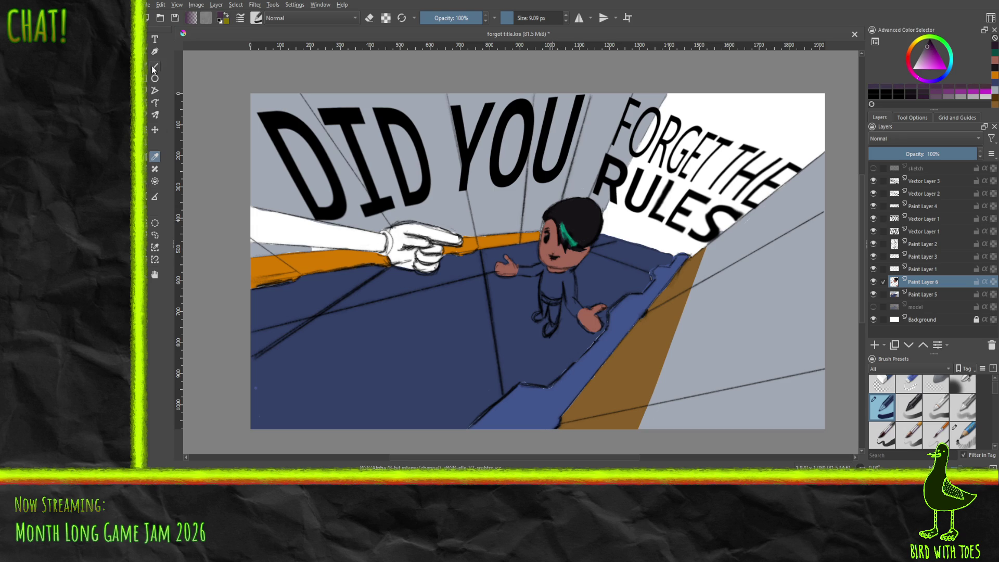
Lengthen and thicken the hair streak with the brush, adding a stroke in a new colour
{"action": "key", "text": "b"}
{"action": "left_click", "coordinate": [558, 227]}
{"action": "left_click_drag", "start_coordinate": [563, 242], "coordinate": [576, 248]}
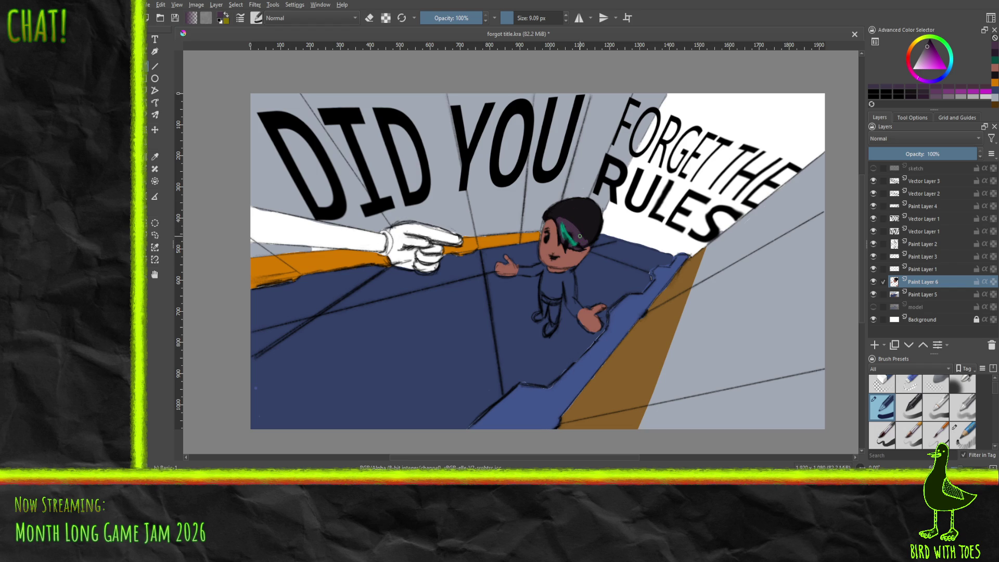
{"action": "left_click", "coordinate": [927, 44]}
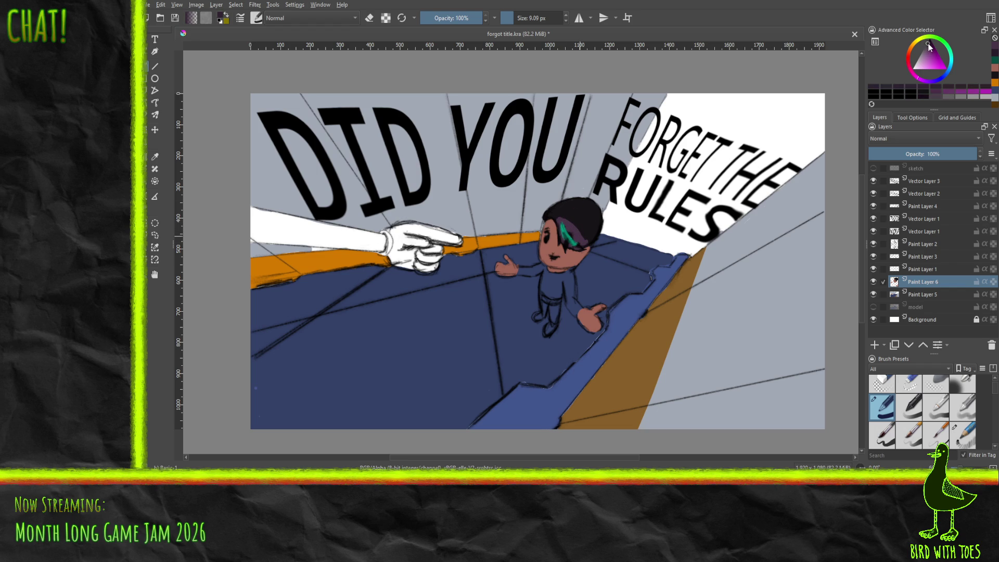
{"action": "left_click", "coordinate": [565, 221]}
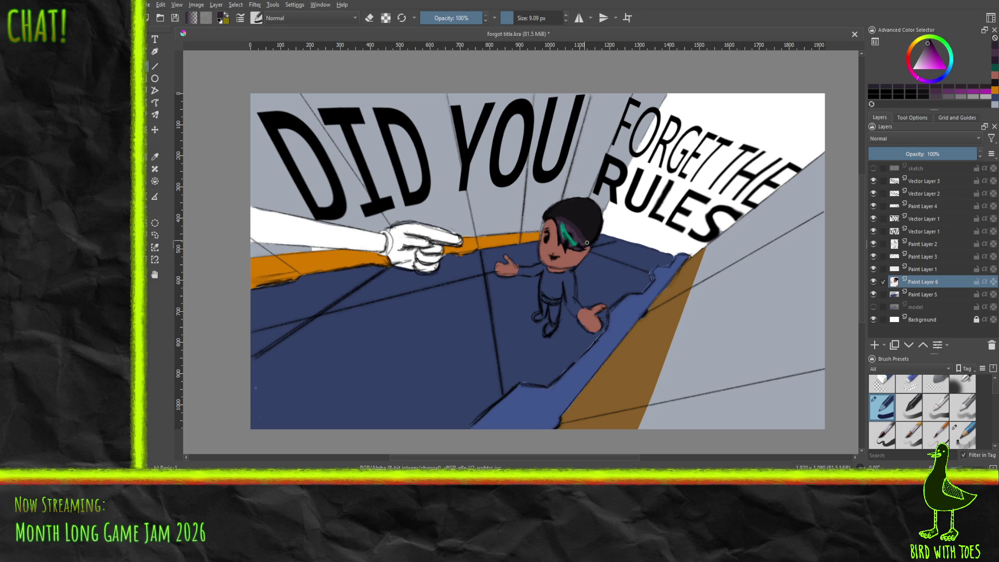
Stroke dark shading diagonally across the character's hair
{"action": "left_click_drag", "start_coordinate": [579, 240], "coordinate": [567, 229]}
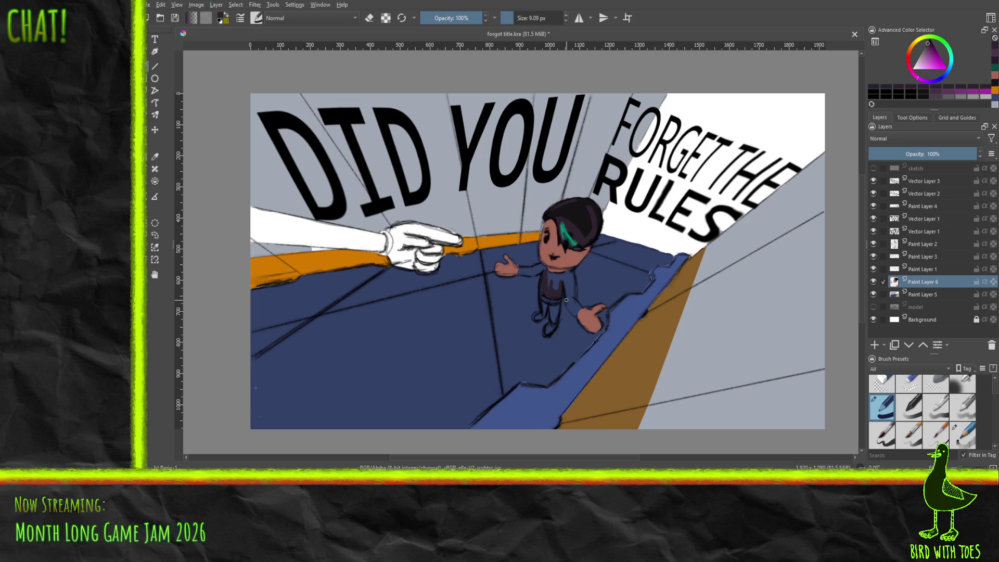
{"action": "left_click", "coordinate": [873, 281]}
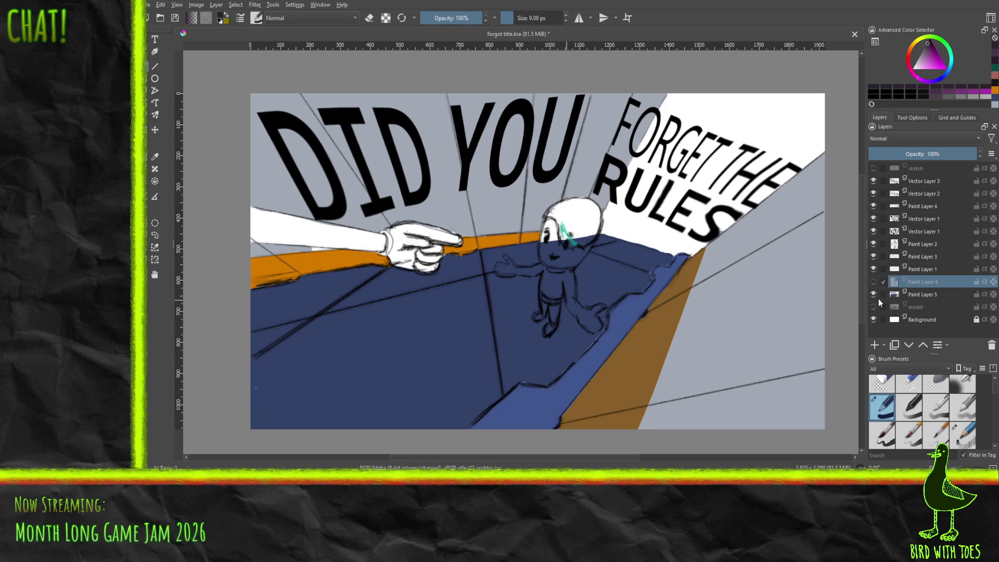
{"action": "left_click", "coordinate": [873, 295]}
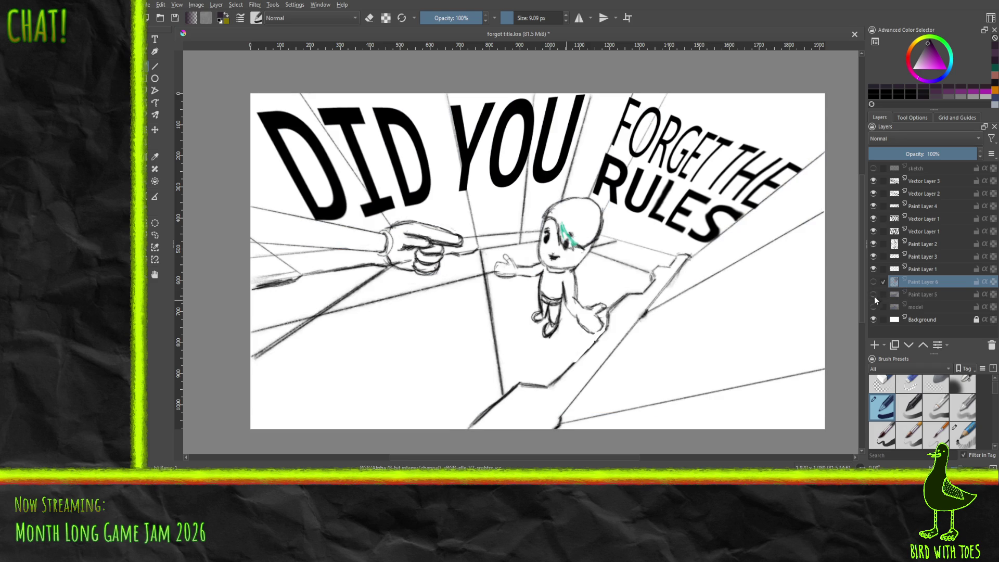
{"action": "left_click", "coordinate": [874, 308]}
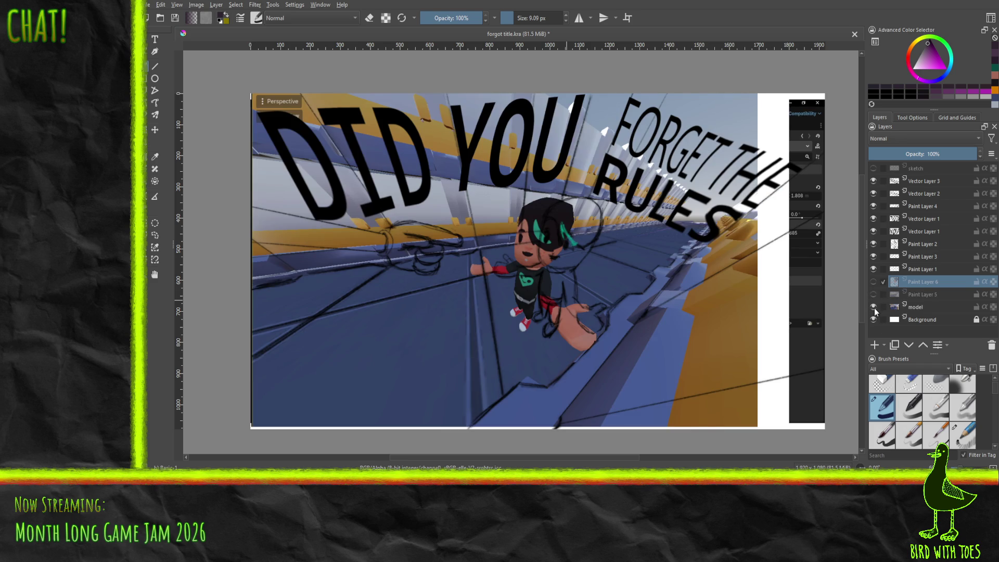
{"action": "left_click", "coordinate": [873, 307]}
{"action": "left_click", "coordinate": [874, 295]}
{"action": "left_click", "coordinate": [873, 281]}
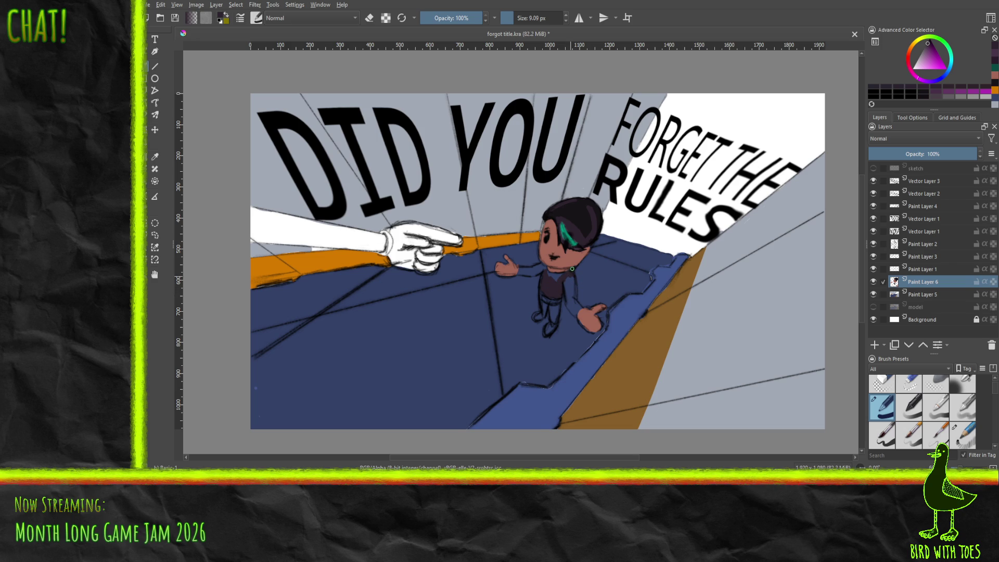
Paint a dark collar stroke, try purple and red shades, then hide Paint Layer 6
{"action": "left_click_drag", "start_coordinate": [557, 278], "coordinate": [552, 275]}
{"action": "left_click", "coordinate": [950, 93]}
{"action": "left_click", "coordinate": [557, 285]}
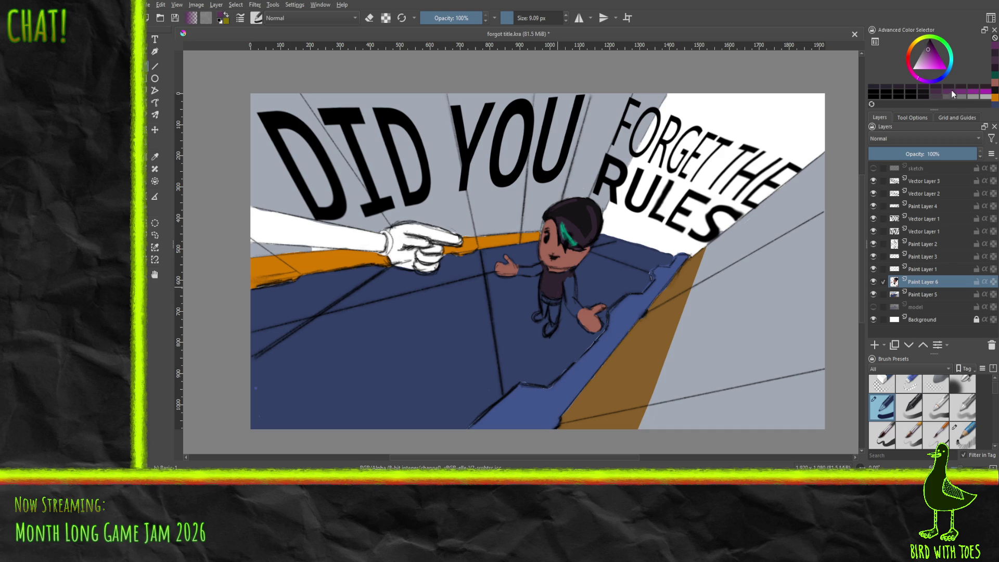
{"action": "left_click", "coordinate": [936, 92]}
{"action": "left_click", "coordinate": [906, 64]}
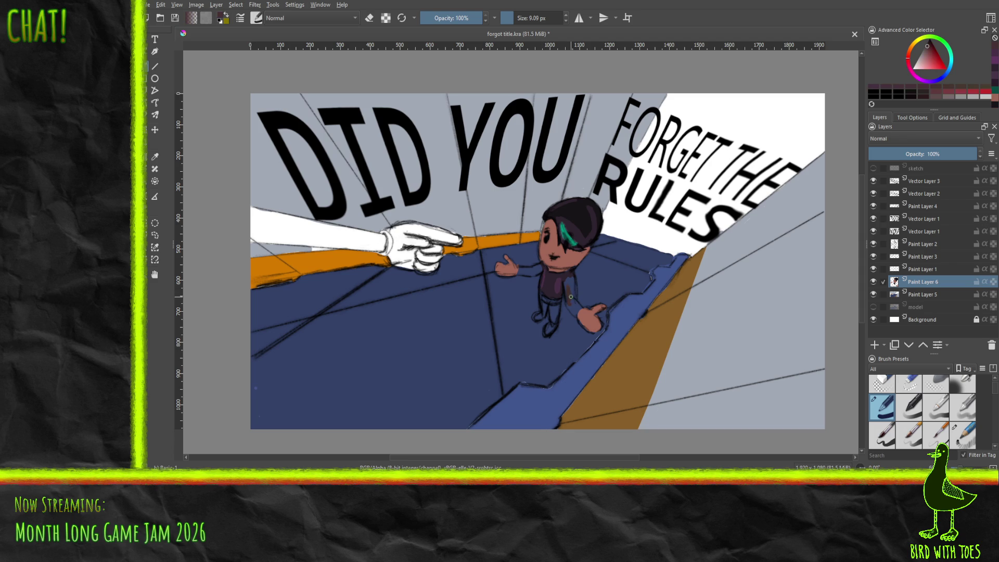
{"action": "left_click", "coordinate": [873, 282]}
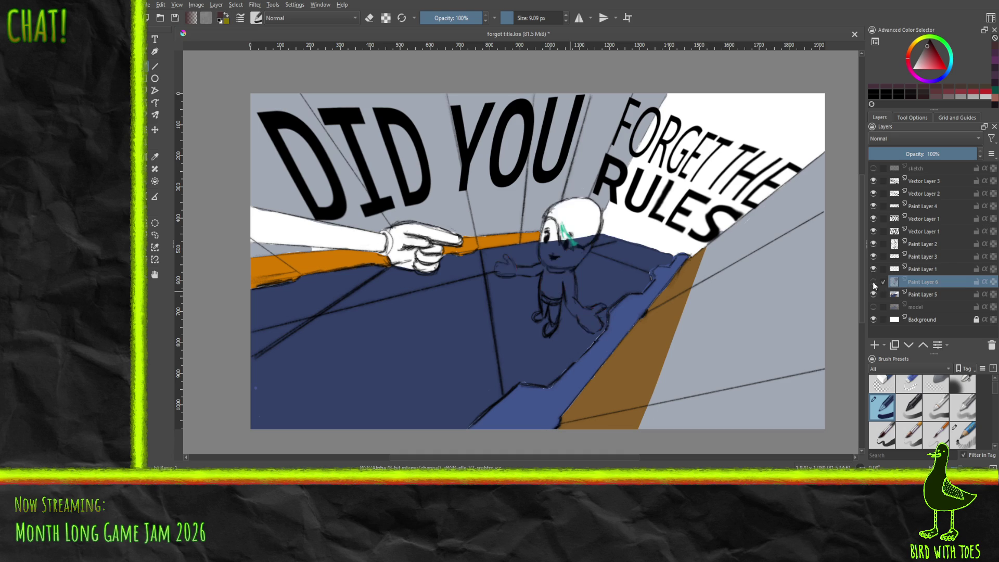
Toggle the model, Paint Layer 5 and Paint Layer 6 eyes until all three are visible
{"action": "left_click", "coordinate": [873, 307]}
{"action": "left_click", "coordinate": [873, 294]}
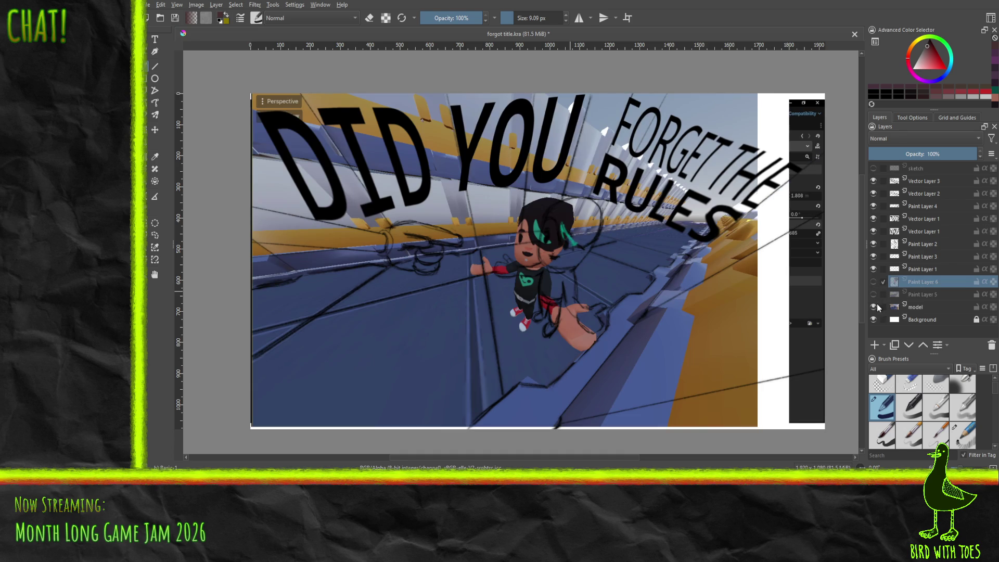
{"action": "left_click", "coordinate": [873, 307]}
{"action": "left_click", "coordinate": [874, 294]}
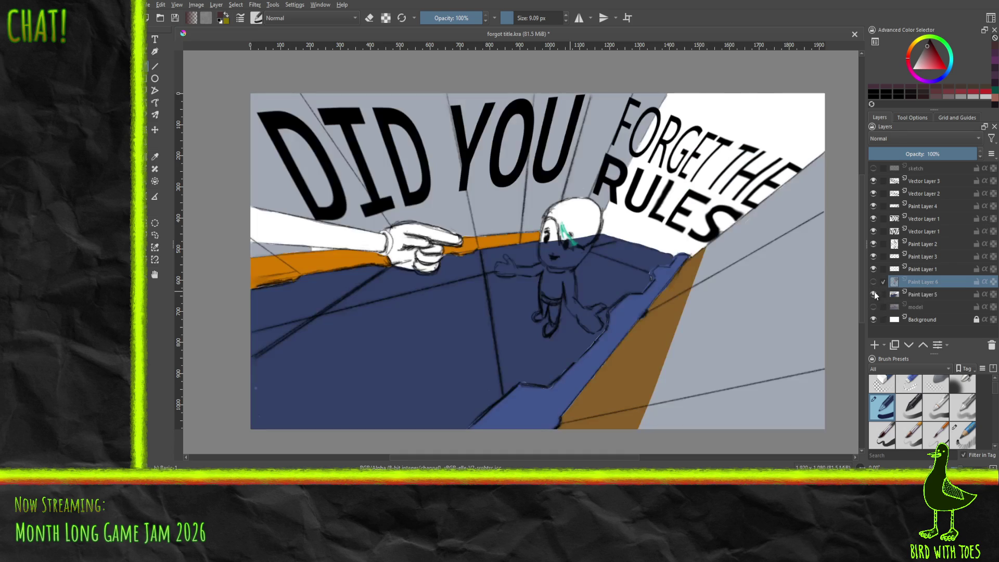
{"action": "left_click", "coordinate": [873, 307]}
{"action": "left_click", "coordinate": [873, 281]}
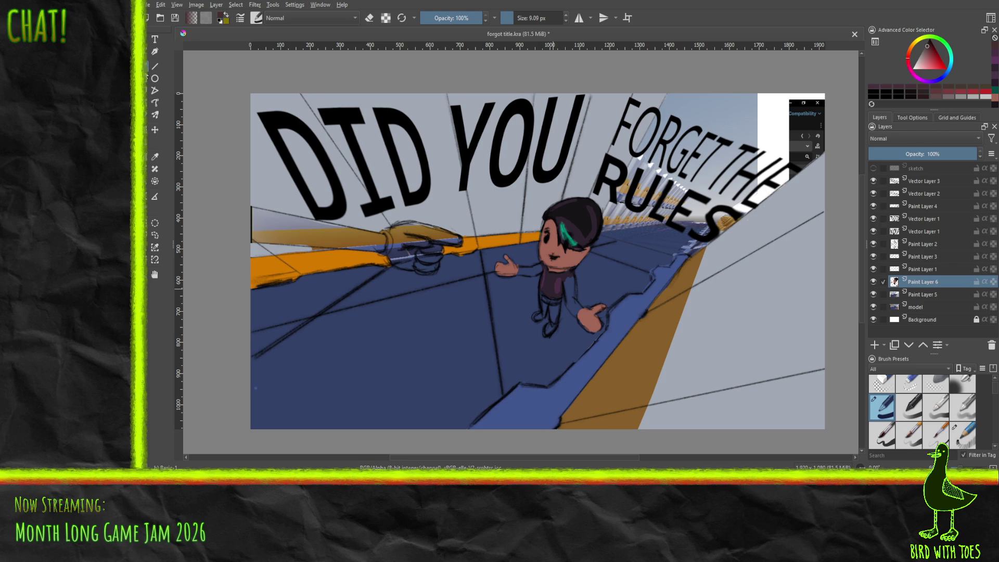
Sample the blue and purple colours from the character's arm and torso
{"action": "left_click", "coordinate": [154, 156]}
{"action": "left_click", "coordinate": [549, 283]}
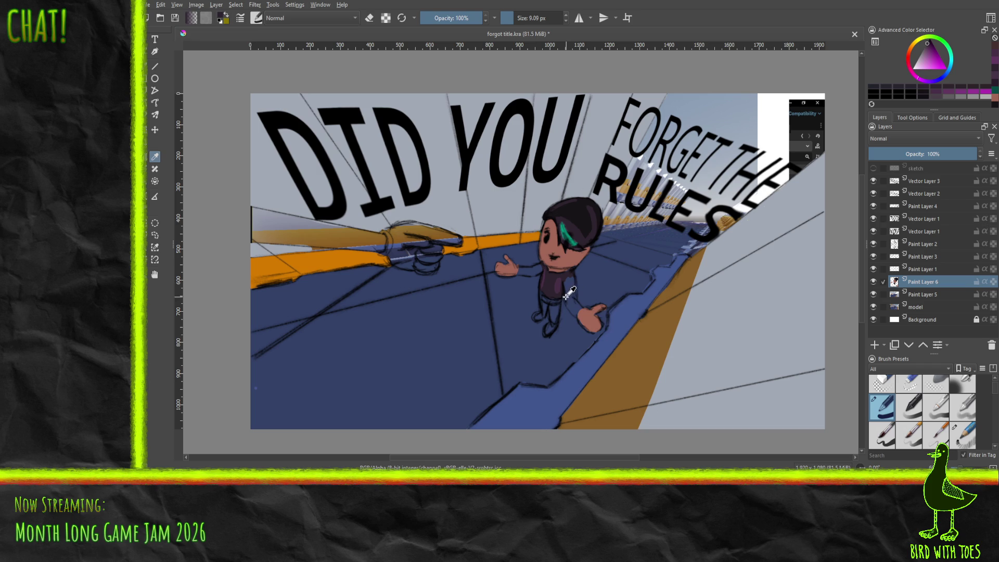
{"action": "left_click", "coordinate": [573, 291]}
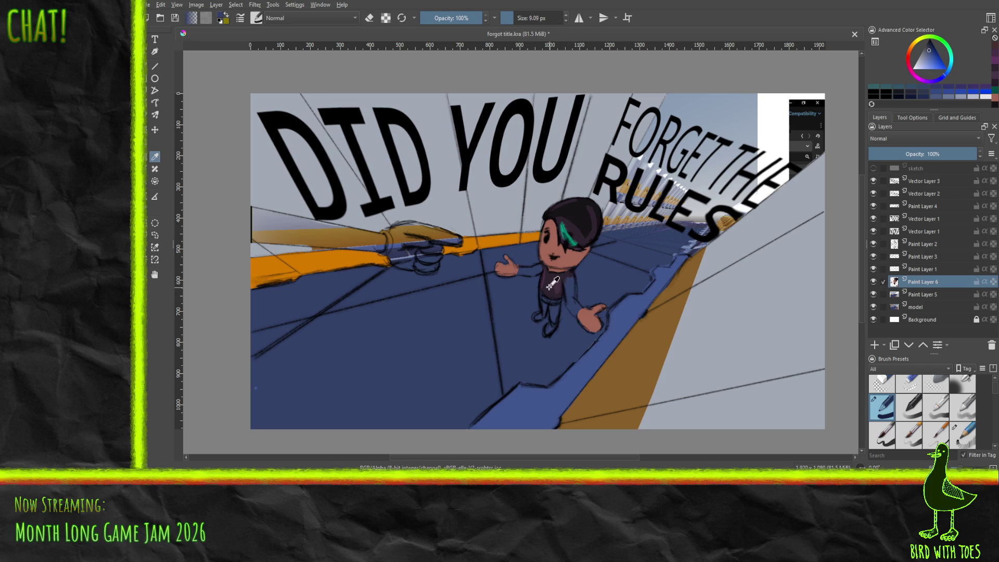
{"action": "left_click", "coordinate": [550, 282]}
{"action": "left_click", "coordinate": [153, 70]}
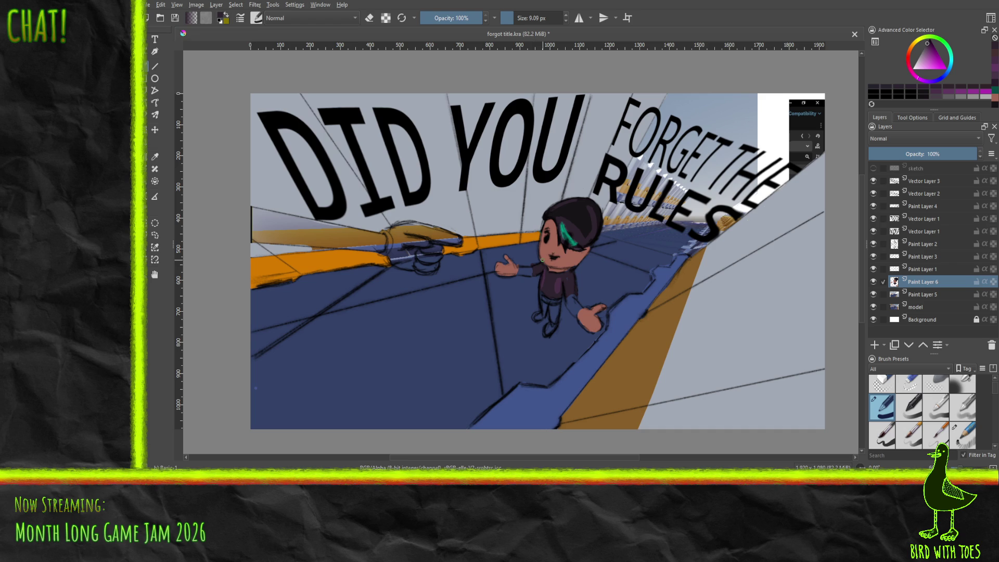
Switch to red and paint cuffs around the character's wrists
{"action": "mouse_move", "coordinate": [911, 48]}
{"action": "left_mouse_down"}
{"action": "mouse_move", "coordinate": [909, 60]}
{"action": "mouse_move", "coordinate": [936, 53]}
{"action": "left_mouse_up"}
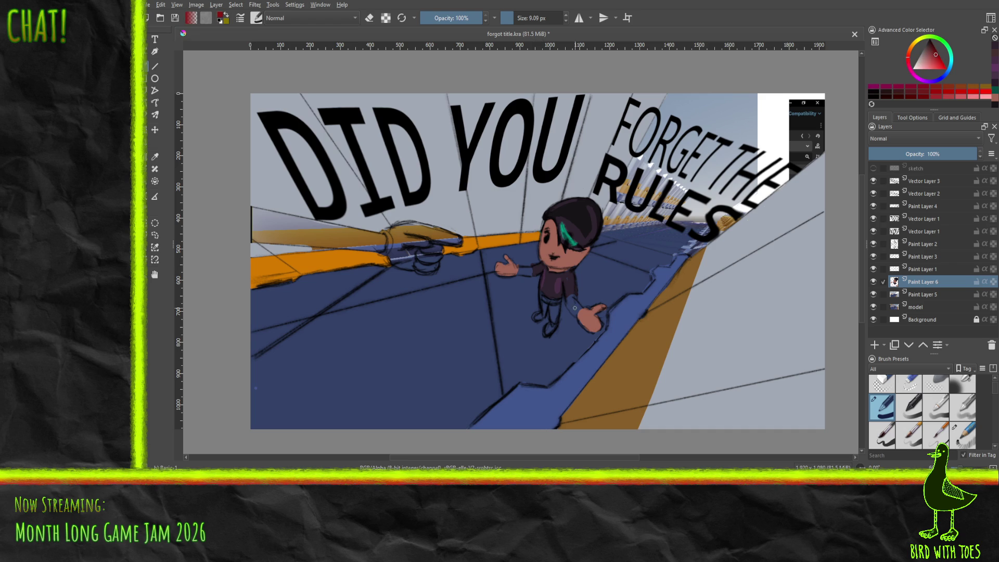
{"action": "left_click", "coordinate": [575, 307]}
{"action": "left_click_drag", "start_coordinate": [575, 296], "coordinate": [573, 312]}
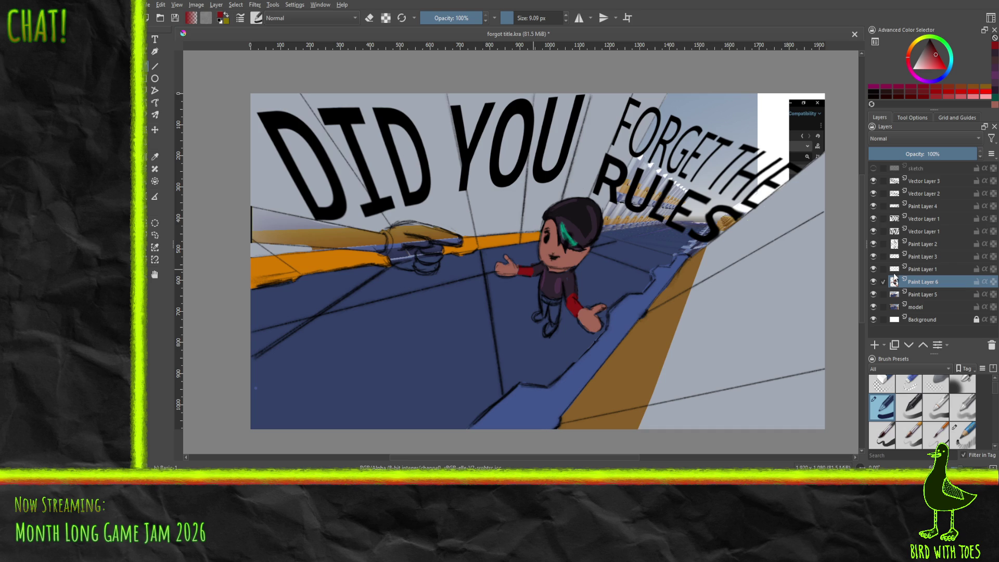
Check the render by toggling the painted layers, then shade the trousers a darker tone
{"action": "left_click", "coordinate": [873, 281]}
{"action": "left_click", "coordinate": [873, 294]}
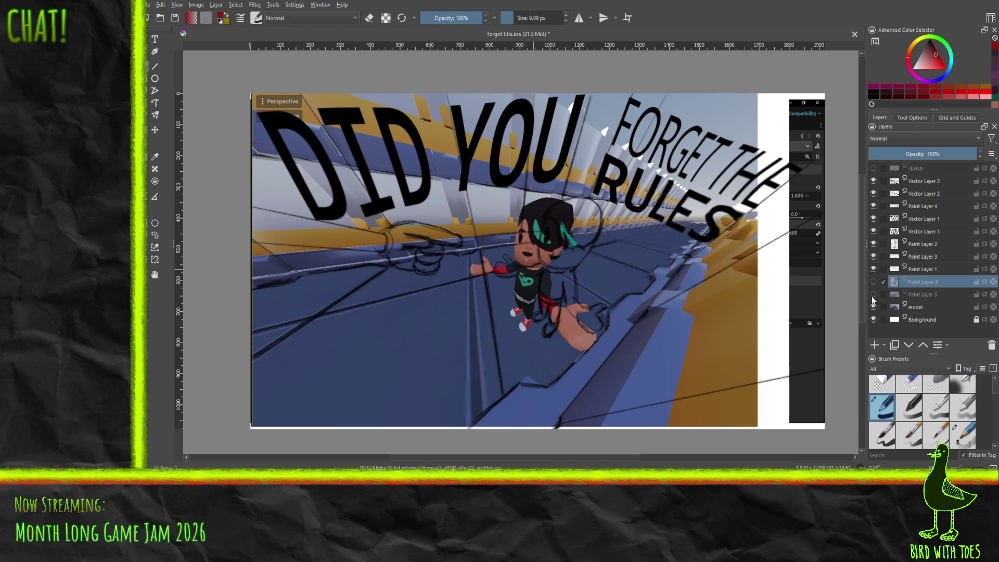
{"action": "left_click", "coordinate": [873, 294]}
{"action": "left_click", "coordinate": [873, 282]}
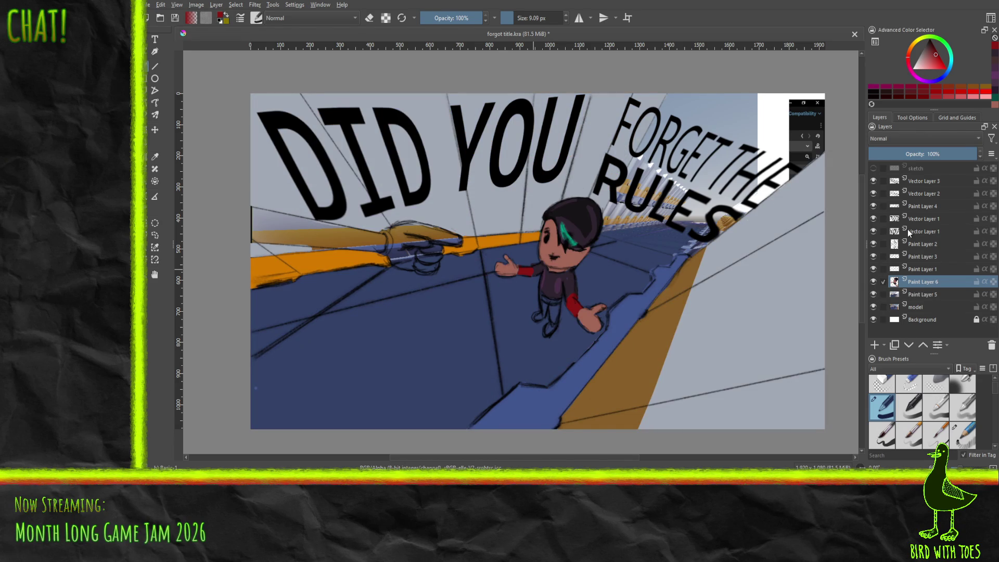
{"action": "left_click", "coordinate": [933, 46]}
{"action": "left_click", "coordinate": [930, 46]}
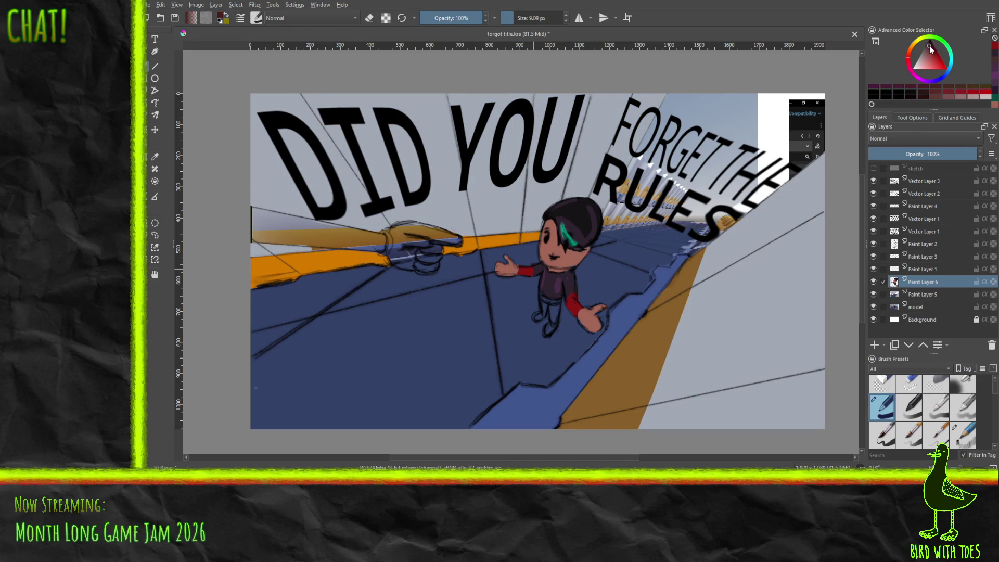
{"action": "left_click", "coordinate": [930, 43]}
{"action": "left_click_drag", "start_coordinate": [554, 316], "coordinate": [555, 311]}
{"action": "left_click", "coordinate": [928, 42]}
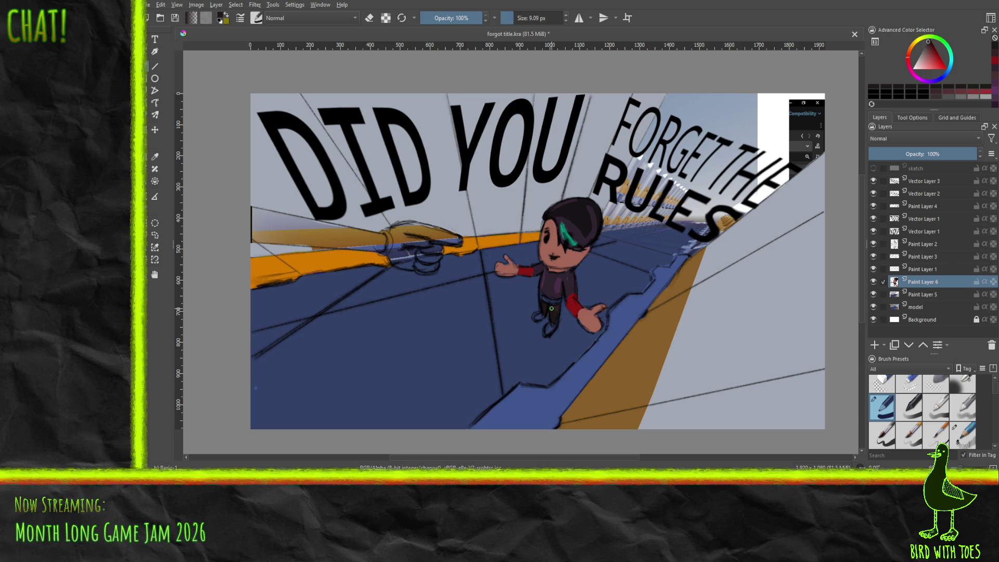
Pick a red shade and add red marks to the character's boots
{"action": "left_click_drag", "start_coordinate": [927, 66], "coordinate": [924, 49]}
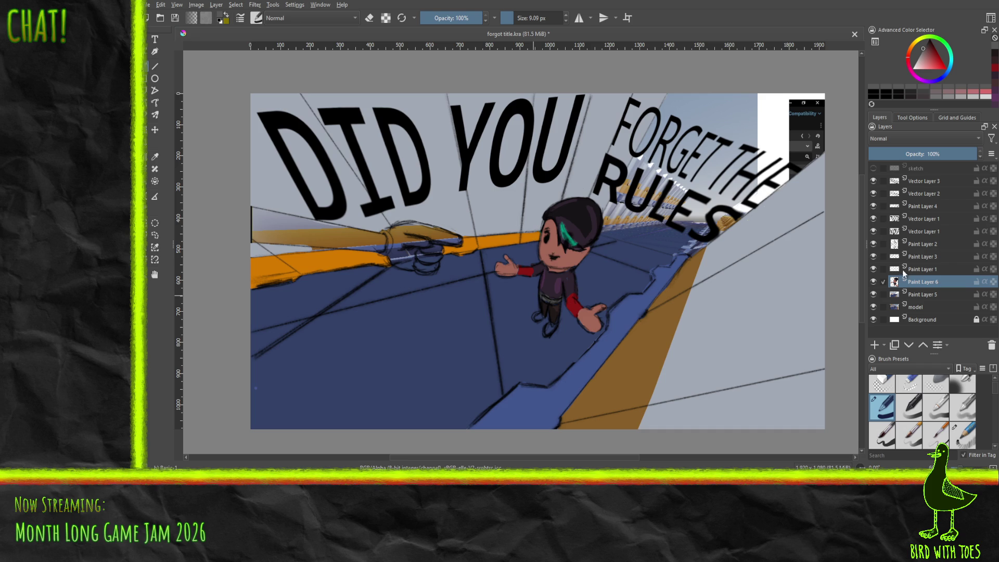
{"action": "mouse_move", "coordinate": [873, 294]}
{"action": "left_mouse_down"}
{"action": "mouse_move", "coordinate": [875, 283]}
{"action": "mouse_move", "coordinate": [874, 292]}
{"action": "left_mouse_up"}
{"action": "left_click", "coordinate": [995, 75]}
{"action": "left_click", "coordinate": [996, 68]}
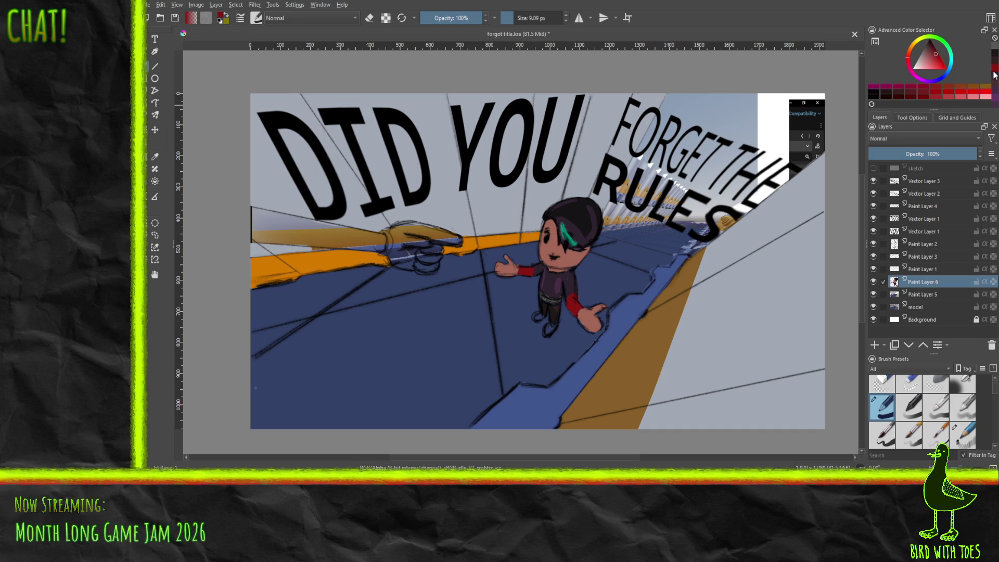
{"action": "left_click_drag", "start_coordinate": [549, 327], "coordinate": [539, 316]}
Sample a light bluish grey from the canvas and dab highlights onto the boots
{"action": "left_click", "coordinate": [154, 156]}
{"action": "left_click", "coordinate": [303, 107]}
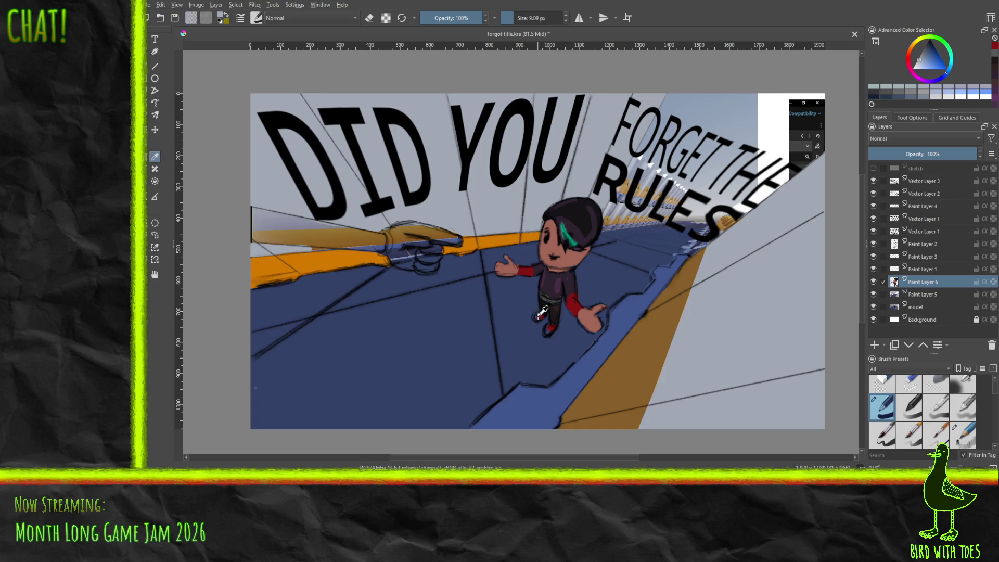
{"action": "key", "text": "b"}
{"action": "left_click", "coordinate": [555, 313]}
{"action": "left_click", "coordinate": [548, 331]}
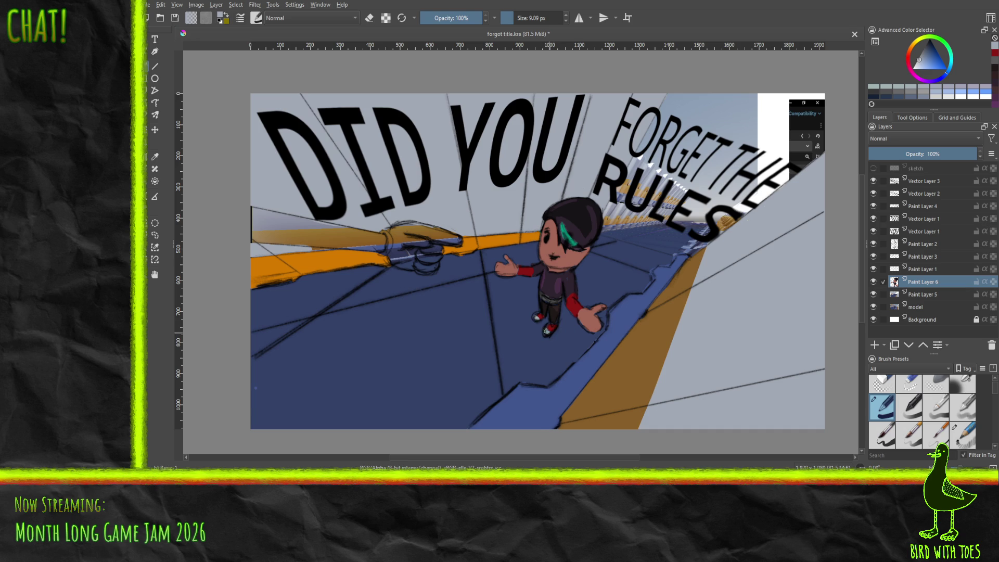
{"action": "left_click", "coordinate": [547, 330]}
Switch the painting colour to red and touch up the shoe
{"action": "left_click", "coordinate": [995, 62]}
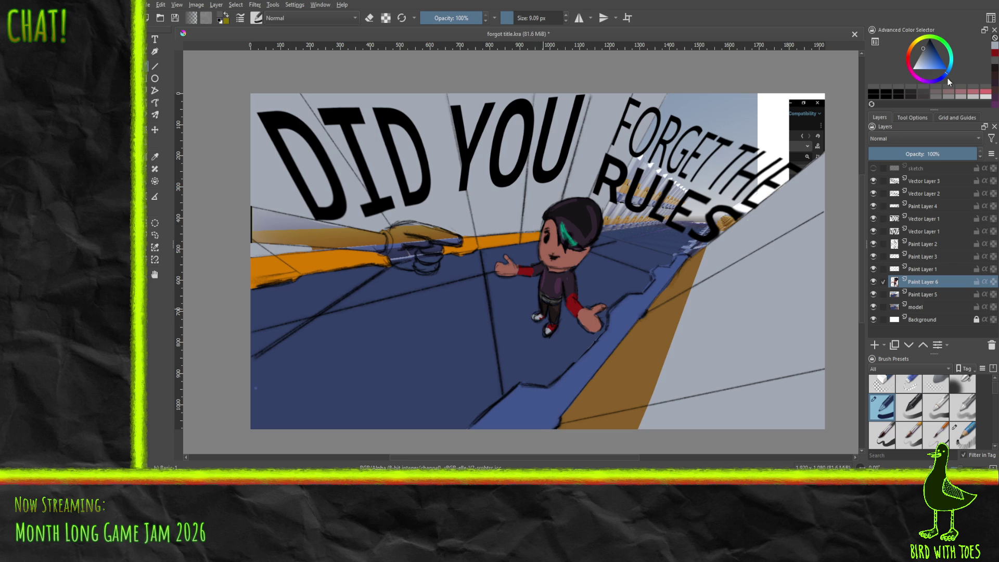
{"action": "left_click", "coordinate": [995, 52]}
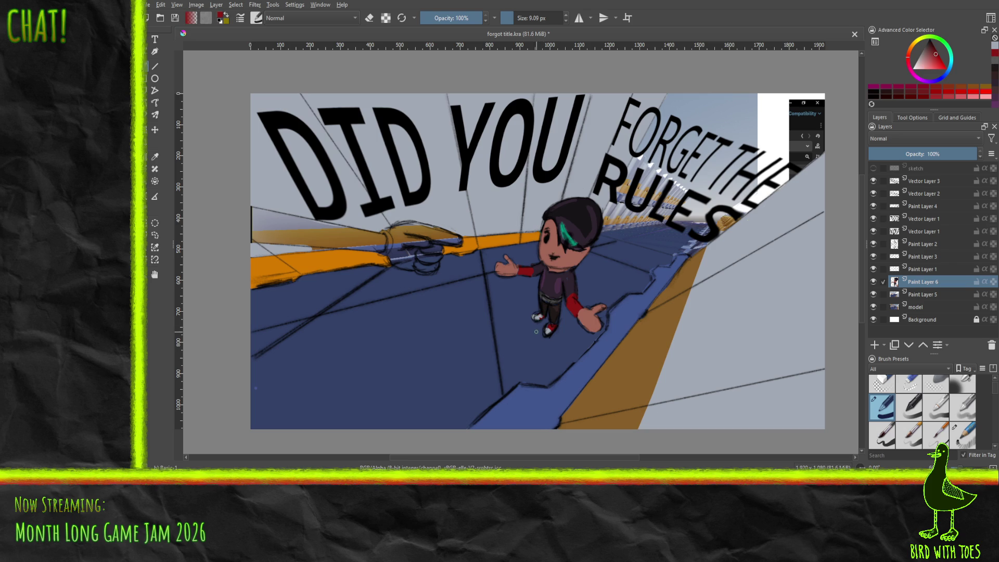
{"action": "left_click", "coordinate": [537, 315]}
Outline the yellow arm in red, fill it solid red, and even it with a bigger brush
{"action": "left_click_drag", "start_coordinate": [254, 227], "coordinate": [321, 231]}
{"action": "left_click_drag", "start_coordinate": [251, 239], "coordinate": [376, 252]}
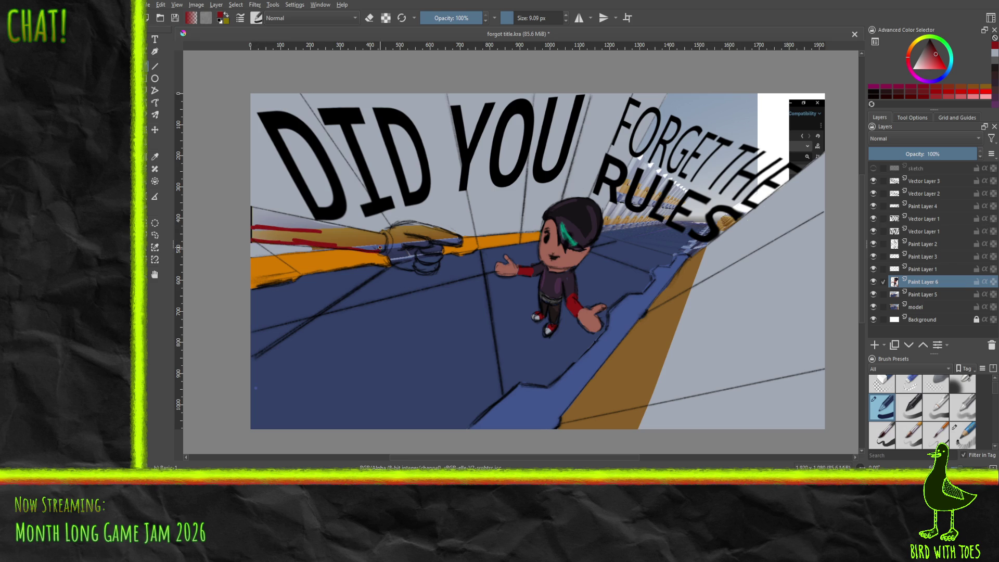
{"action": "left_click_drag", "start_coordinate": [384, 243], "coordinate": [380, 235]}
{"action": "left_click_drag", "start_coordinate": [252, 210], "coordinate": [357, 233]}
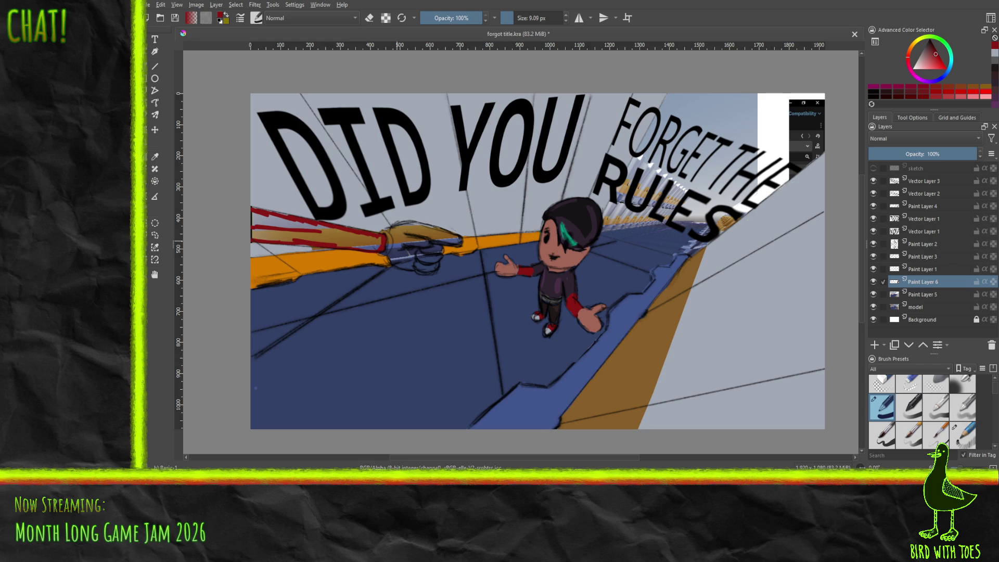
{"action": "left_click", "coordinate": [331, 235]}
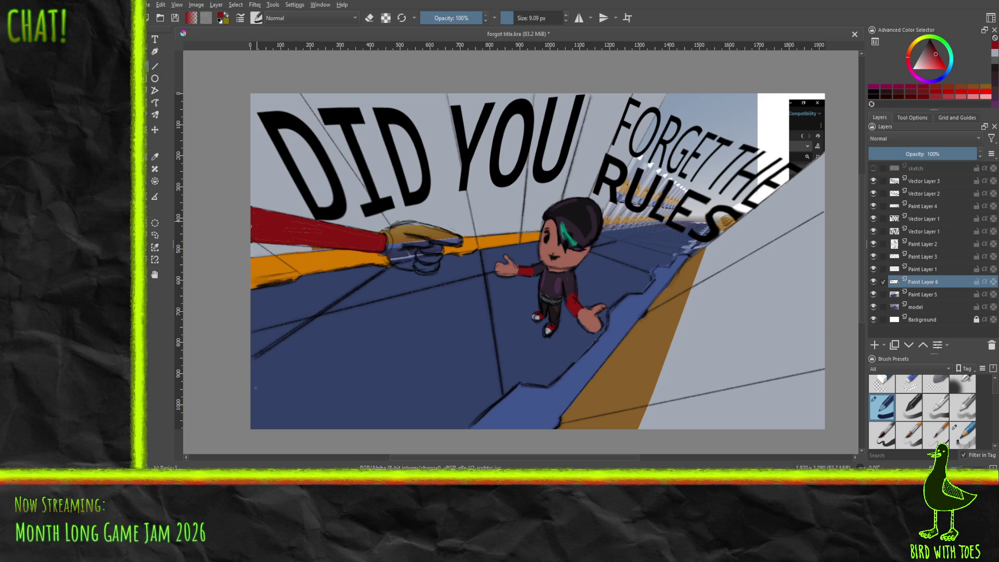
{"action": "key", "text": "bracketright"}
{"action": "key", "text": "bracketright"}
{"action": "key", "text": "bracketright"}
{"action": "mouse_move", "coordinate": [330, 226]}
{"action": "left_mouse_down"}
{"action": "mouse_move", "coordinate": [357, 232]}
{"action": "mouse_move", "coordinate": [325, 220]}
{"action": "left_mouse_up"}
Pick a pale pink and paint a thick cuff at the arm's end
{"action": "left_click", "coordinate": [922, 58]}
{"action": "left_click", "coordinate": [920, 60]}
{"action": "left_click_drag", "start_coordinate": [394, 255], "coordinate": [388, 230]}
{"action": "mouse_move", "coordinate": [395, 263]}
{"action": "left_mouse_down"}
{"action": "mouse_move", "coordinate": [384, 252]}
{"action": "mouse_move", "coordinate": [400, 262]}
{"action": "mouse_move", "coordinate": [434, 254]}
{"action": "mouse_move", "coordinate": [434, 265]}
{"action": "mouse_move", "coordinate": [416, 264]}
{"action": "mouse_move", "coordinate": [458, 240]}
{"action": "mouse_move", "coordinate": [400, 228]}
{"action": "mouse_move", "coordinate": [393, 234]}
{"action": "mouse_move", "coordinate": [414, 229]}
{"action": "mouse_move", "coordinate": [419, 240]}
{"action": "mouse_move", "coordinate": [395, 254]}
{"action": "left_mouse_up"}
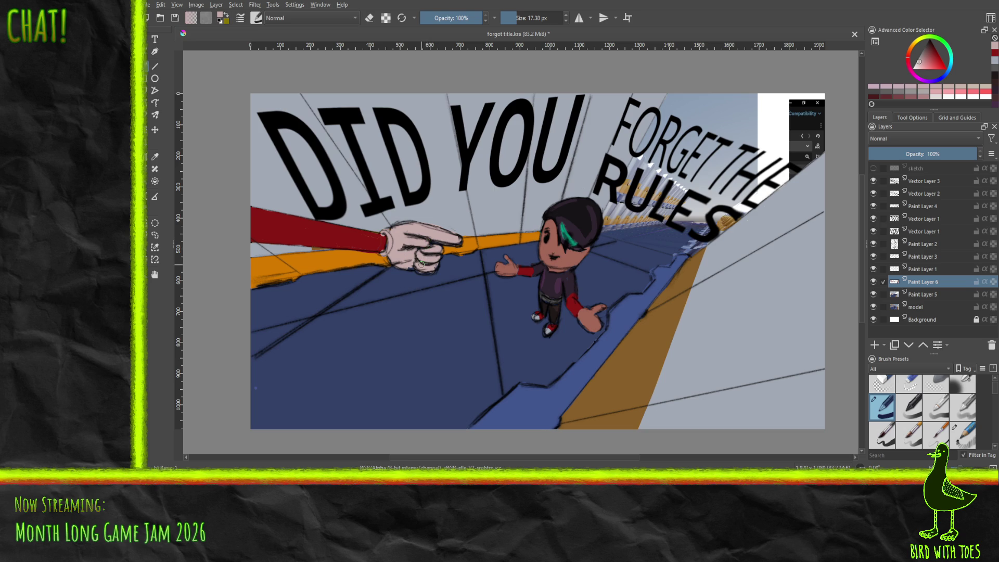
Brush pale pink highlights on the back of the hand, then hide the model layer
{"action": "left_click", "coordinate": [916, 64]}
{"action": "mouse_move", "coordinate": [395, 258]}
{"action": "left_mouse_down"}
{"action": "mouse_move", "coordinate": [400, 241]}
{"action": "mouse_move", "coordinate": [393, 254]}
{"action": "mouse_move", "coordinate": [398, 244]}
{"action": "mouse_move", "coordinate": [430, 255]}
{"action": "mouse_move", "coordinate": [400, 234]}
{"action": "mouse_move", "coordinate": [455, 240]}
{"action": "mouse_move", "coordinate": [416, 245]}
{"action": "left_mouse_up"}
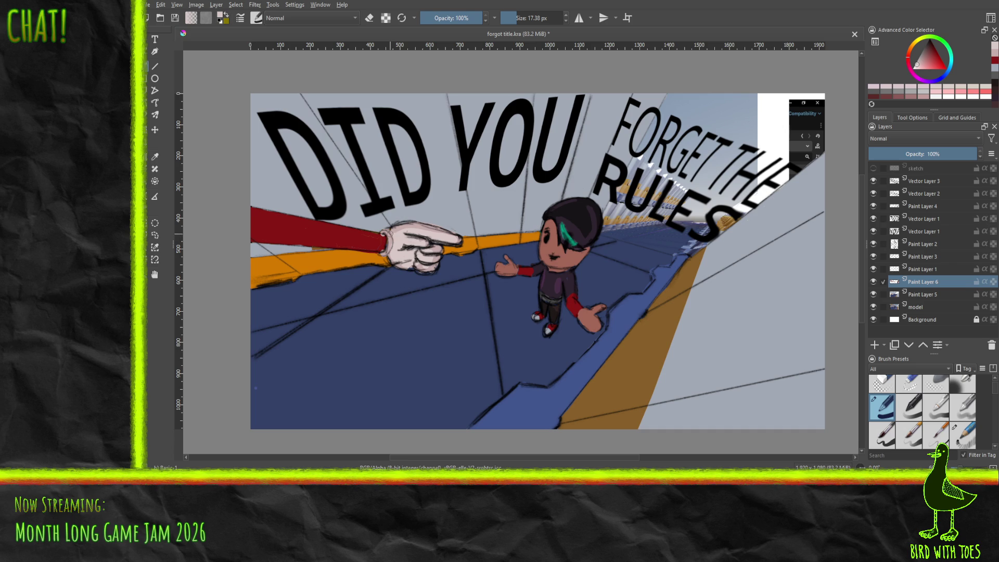
{"action": "left_click", "coordinate": [874, 307]}
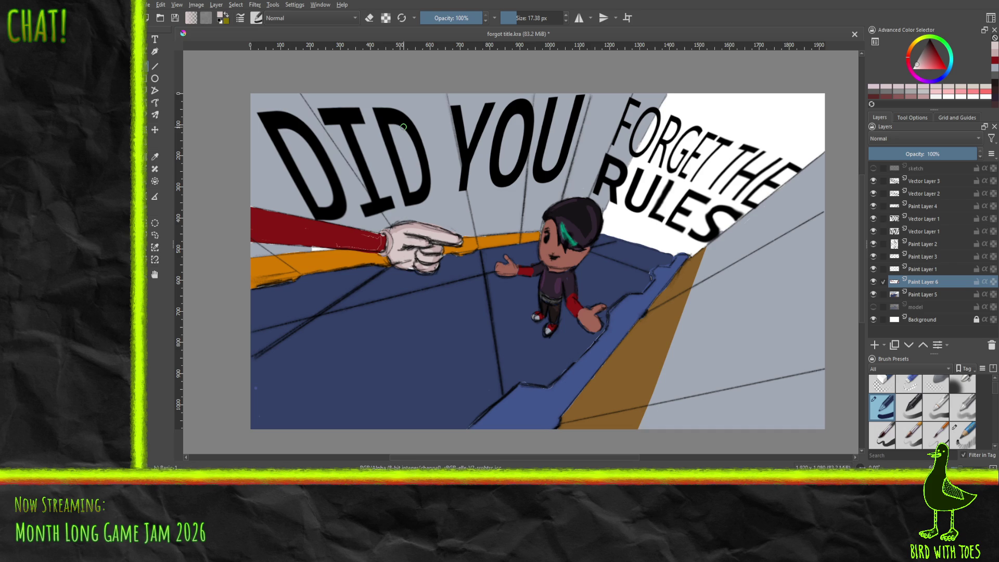
Save forgot title.kra in Krita and switch to the Godot Engine editor
{"action": "key", "text": "ctrl+s"}
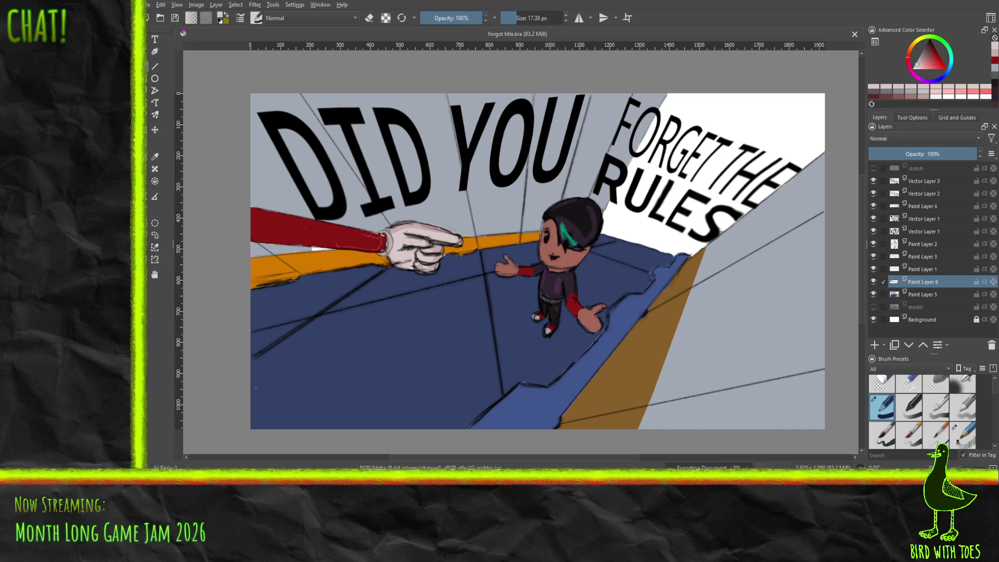
{"action": "key", "text": "alt+Tab"}
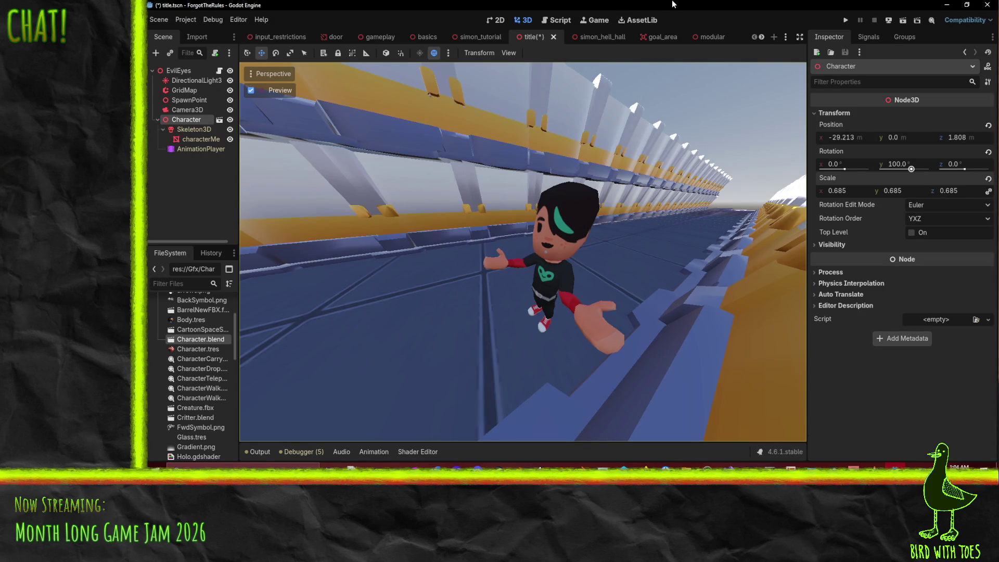
Save and close the 3D title scene, then expand the Ui and Title folders to reveal title.tscn
{"action": "key", "text": "ctrl+s"}
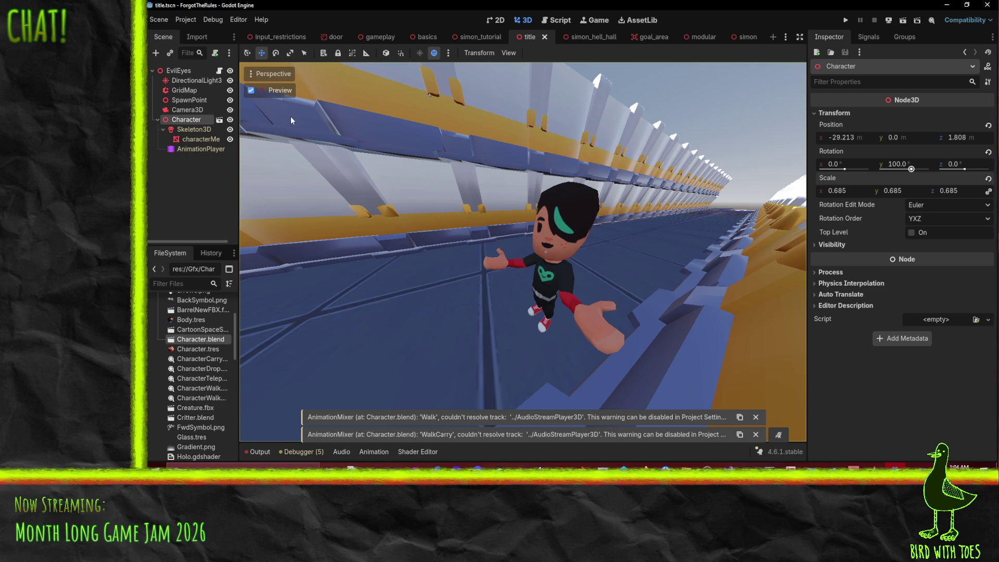
{"action": "left_click", "coordinate": [544, 36]}
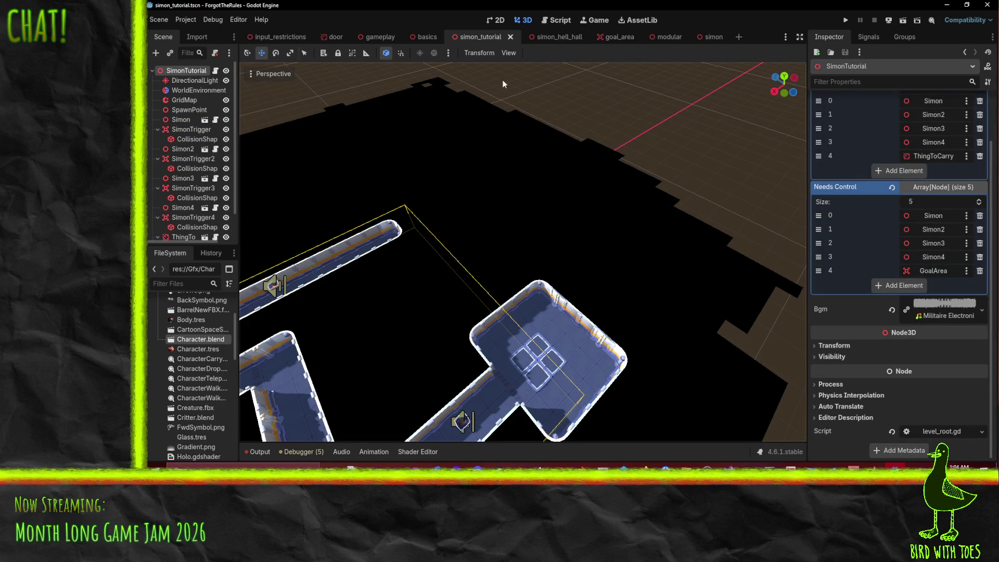
{"action": "scroll", "coordinate": [189, 416], "scroll_direction": "down", "scroll_amount": 2}
{"action": "scroll", "coordinate": [189, 414], "scroll_direction": "down", "scroll_amount": 5}
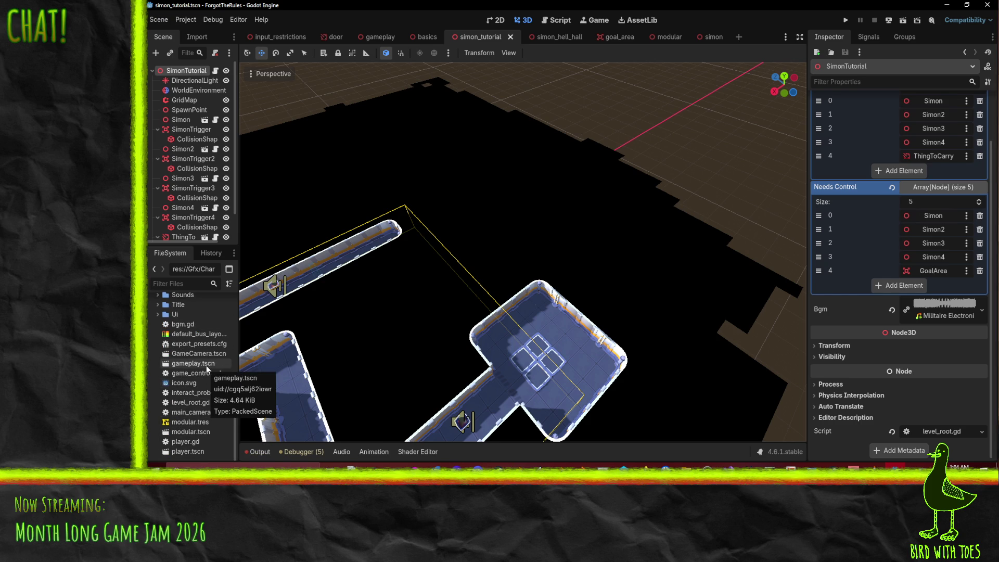
{"action": "scroll", "coordinate": [206, 366], "scroll_direction": "up", "scroll_amount": 2}
{"action": "left_click", "coordinate": [158, 374]}
{"action": "left_click", "coordinate": [157, 365]}
Open title.tscn and add a TextureRect as the Title node's first child, above Label
{"action": "double_click", "coordinate": [193, 385]}
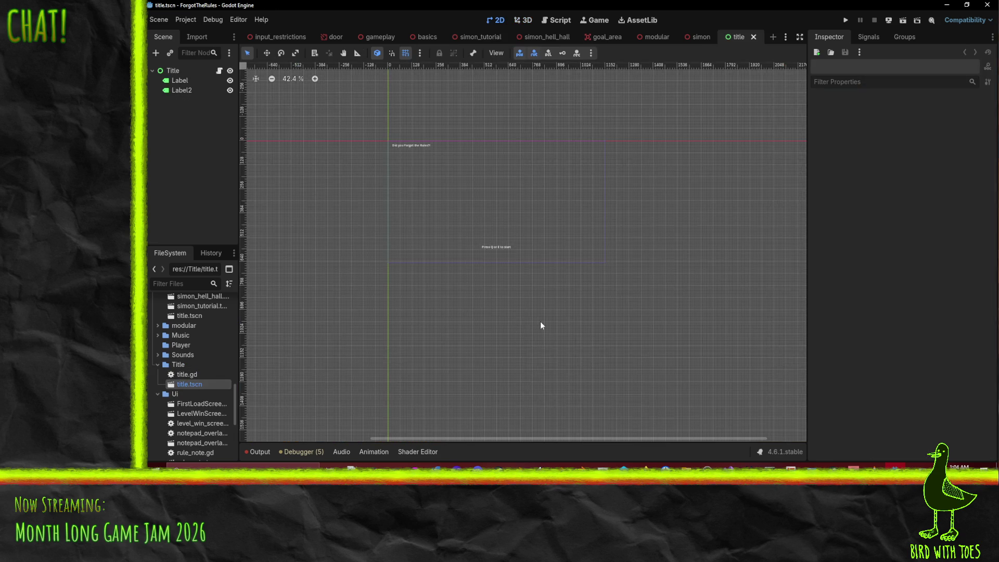
{"action": "left_click", "coordinate": [169, 71]}
{"action": "right_click", "coordinate": [169, 70]}
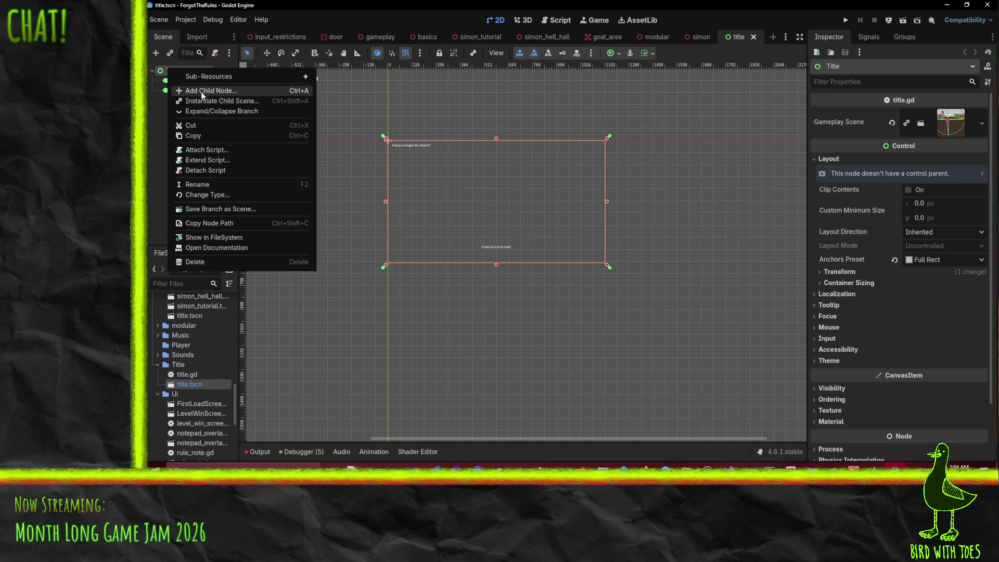
{"action": "left_click", "coordinate": [203, 92]}
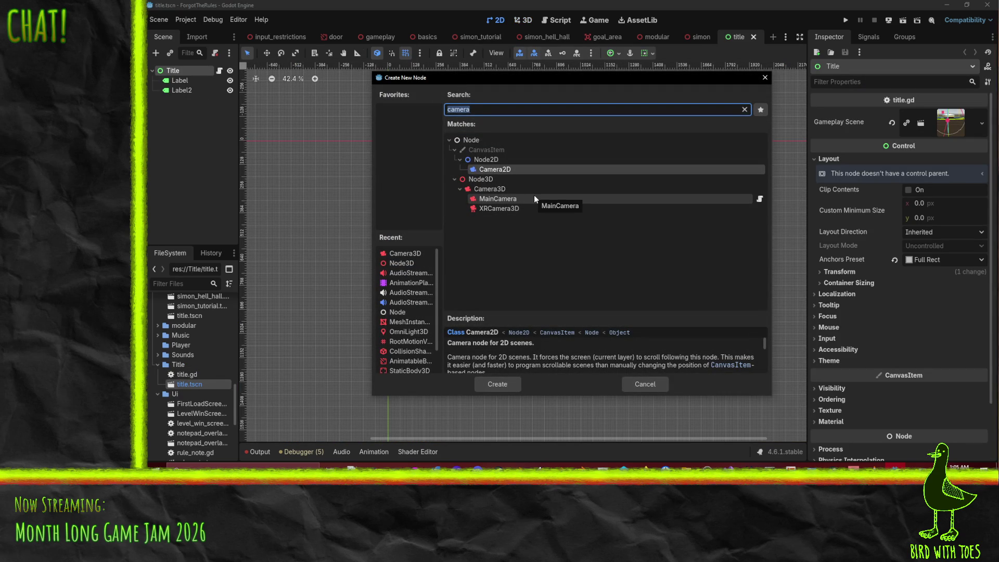
{"action": "type", "text": "texture"}
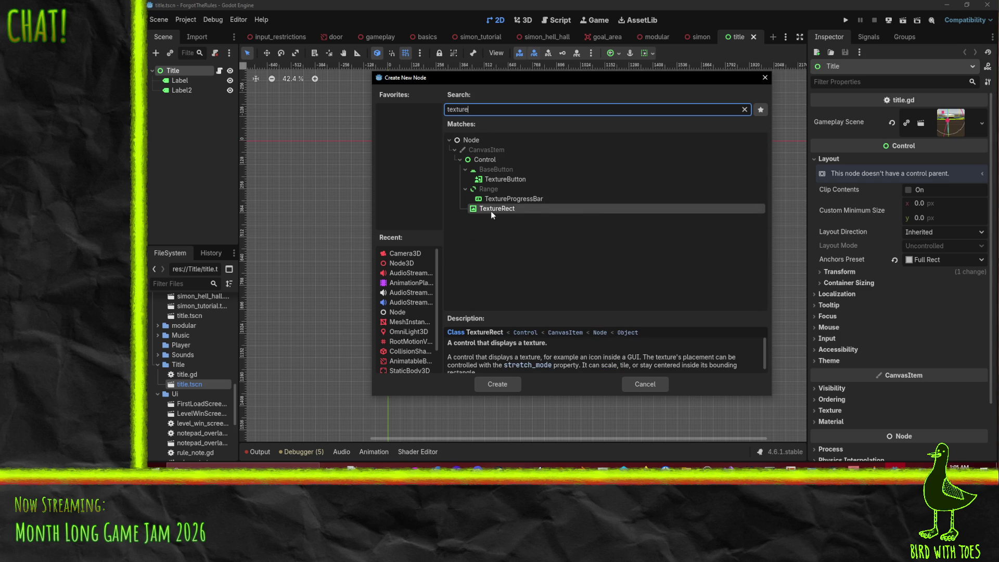
{"action": "double_click", "coordinate": [491, 209]}
{"action": "left_click_drag", "start_coordinate": [193, 100], "coordinate": [190, 77]}
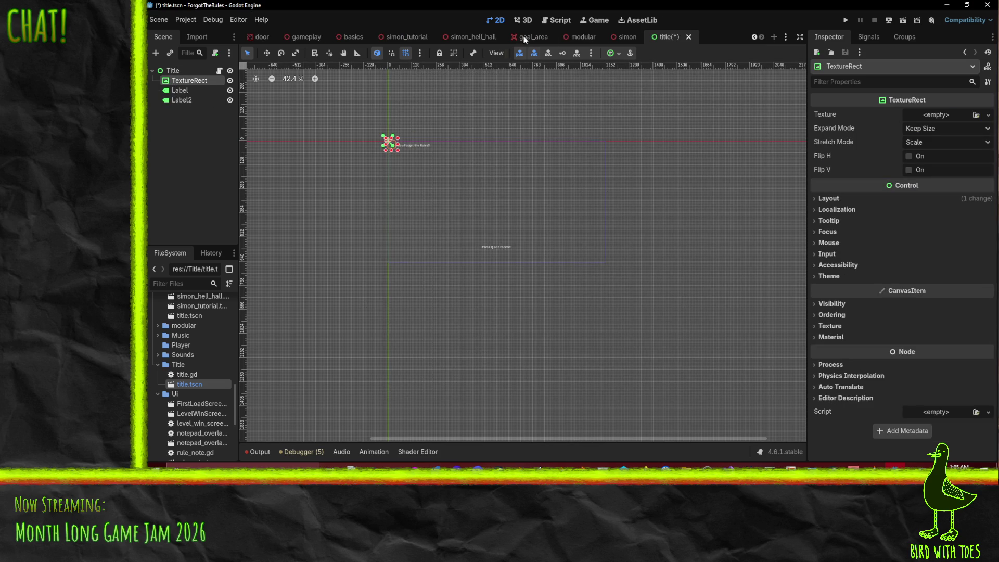
Apply the Full Rect anchor preset to the TextureRect, leaving its texture unassigned
{"action": "left_click", "coordinate": [614, 53]}
{"action": "left_click", "coordinate": [665, 135]}
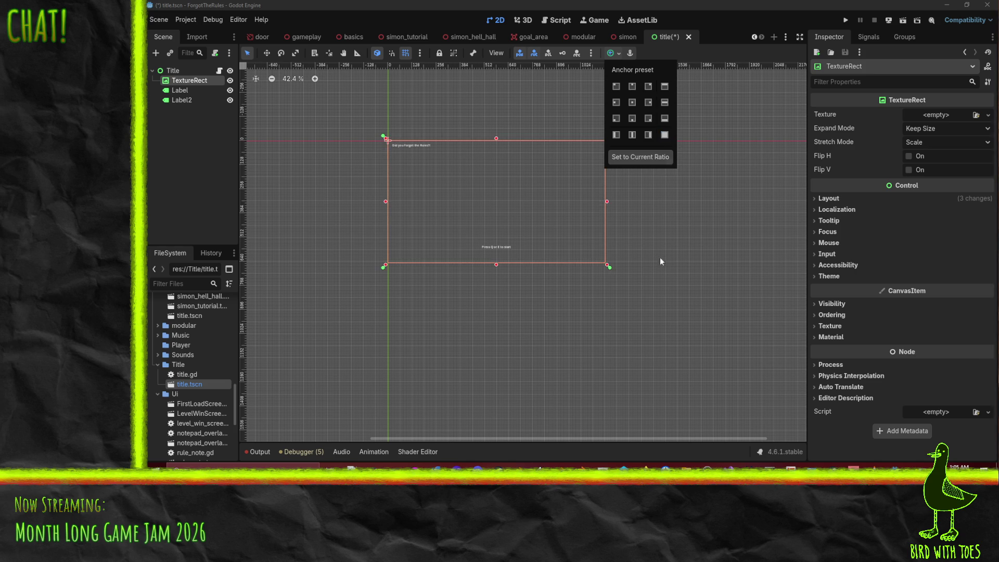
{"action": "left_click", "coordinate": [988, 115]}
{"action": "left_click", "coordinate": [904, 335]}
{"action": "type", "text": "title"}
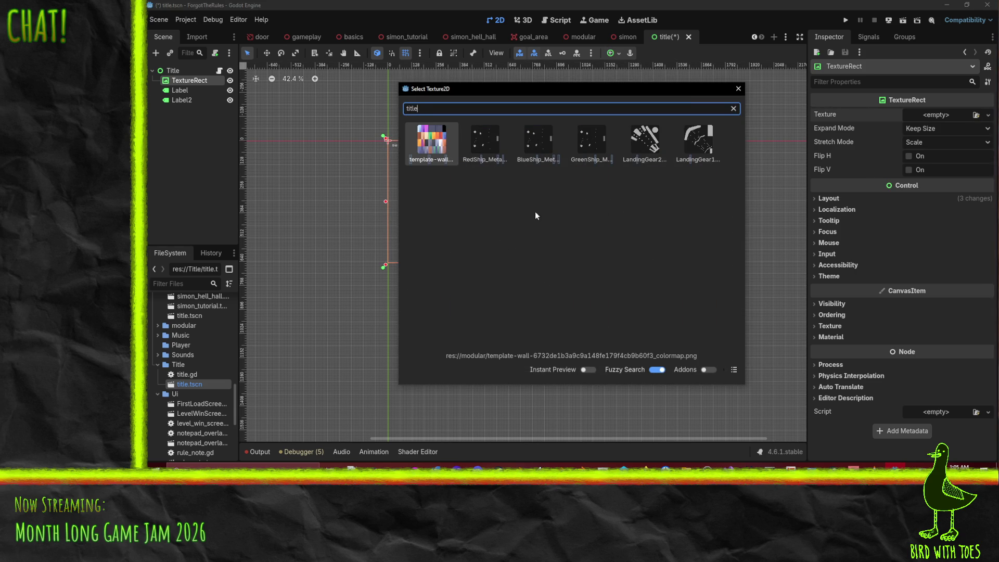
{"action": "left_click", "coordinate": [737, 92]}
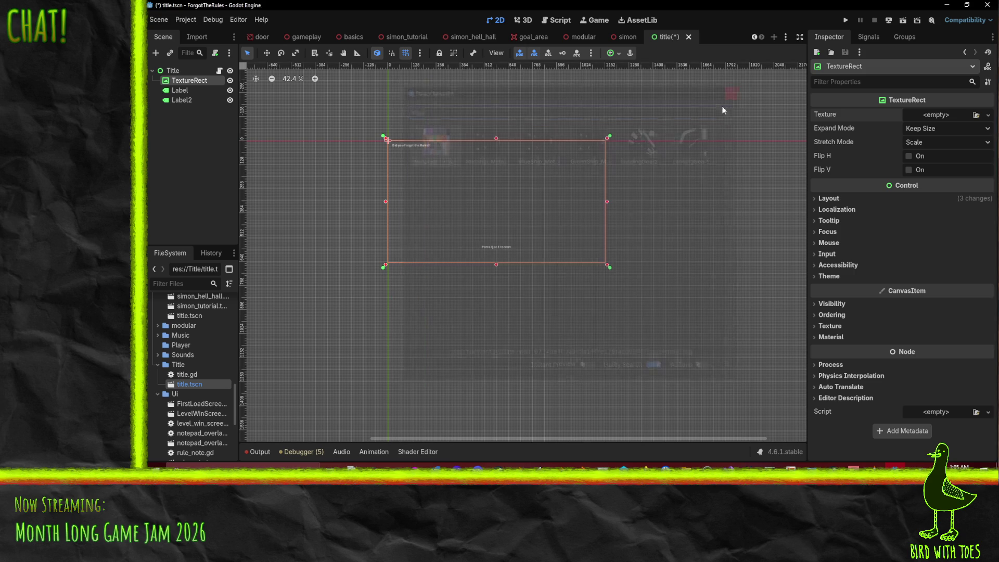
Move title.png from the Gfx folder into the Title folder and select it there
{"action": "scroll", "coordinate": [190, 367], "scroll_direction": "up", "scroll_amount": 2}
{"action": "scroll", "coordinate": [189, 368], "scroll_direction": "up", "scroll_amount": 10}
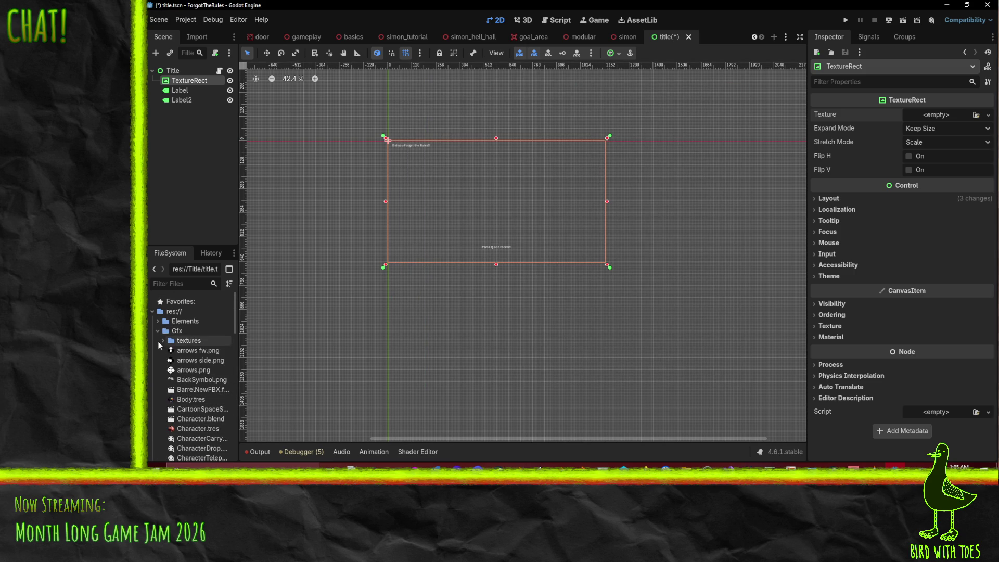
{"action": "scroll", "coordinate": [183, 366], "scroll_direction": "down", "scroll_amount": 5}
{"action": "scroll", "coordinate": [183, 367], "scroll_direction": "down", "scroll_amount": 3}
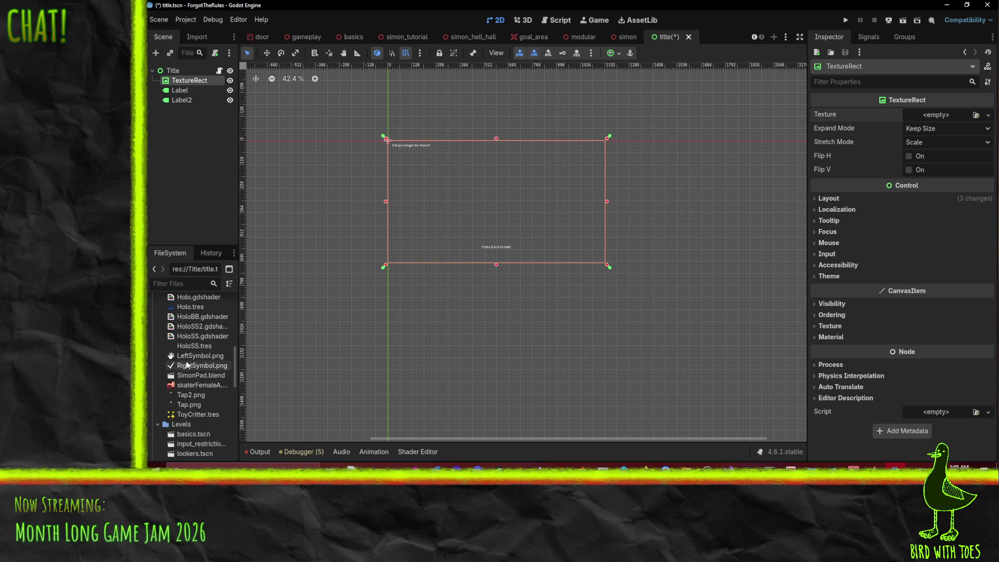
{"action": "scroll", "coordinate": [202, 385], "scroll_direction": "up", "scroll_amount": 3}
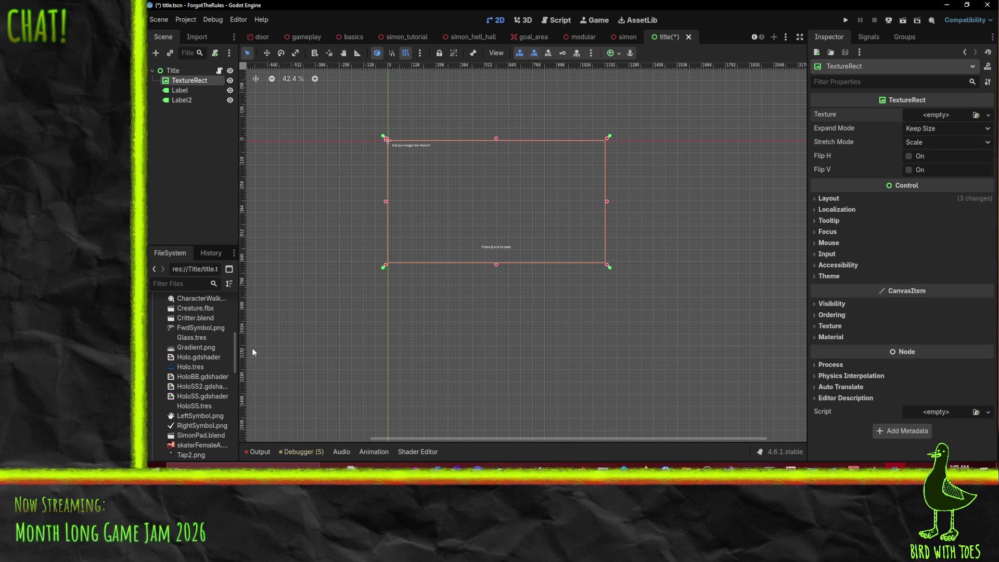
{"action": "scroll", "coordinate": [223, 359], "scroll_direction": "down", "scroll_amount": 3}
{"action": "left_click", "coordinate": [188, 394]}
{"action": "scroll", "coordinate": [182, 338], "scroll_direction": "down", "scroll_amount": 3}
{"action": "mouse_move", "coordinate": [180, 316]}
{"action": "left_mouse_down"}
{"action": "mouse_move", "coordinate": [184, 442]}
{"action": "mouse_move", "coordinate": [178, 390]}
{"action": "left_mouse_up"}
{"action": "left_click", "coordinate": [545, 251]}
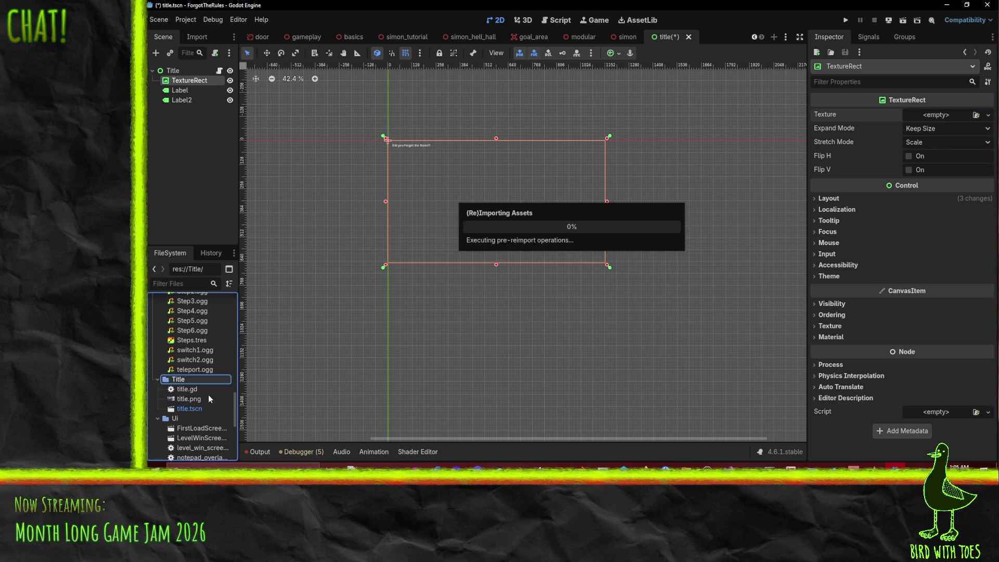
{"action": "left_click", "coordinate": [196, 408]}
{"action": "left_click", "coordinate": [193, 399]}
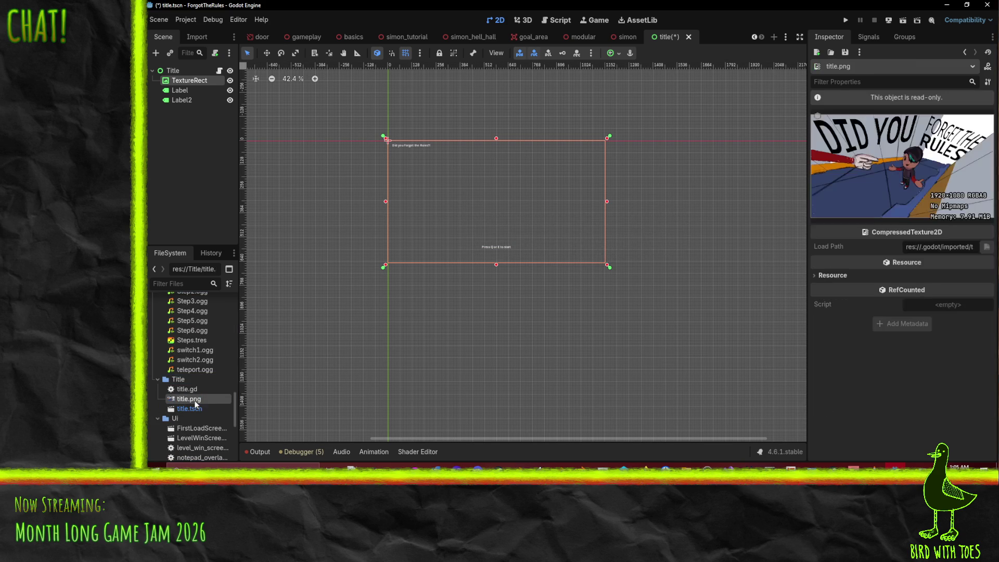
Assign title.png as the TextureRect's Texture
{"action": "left_click", "coordinate": [180, 90]}
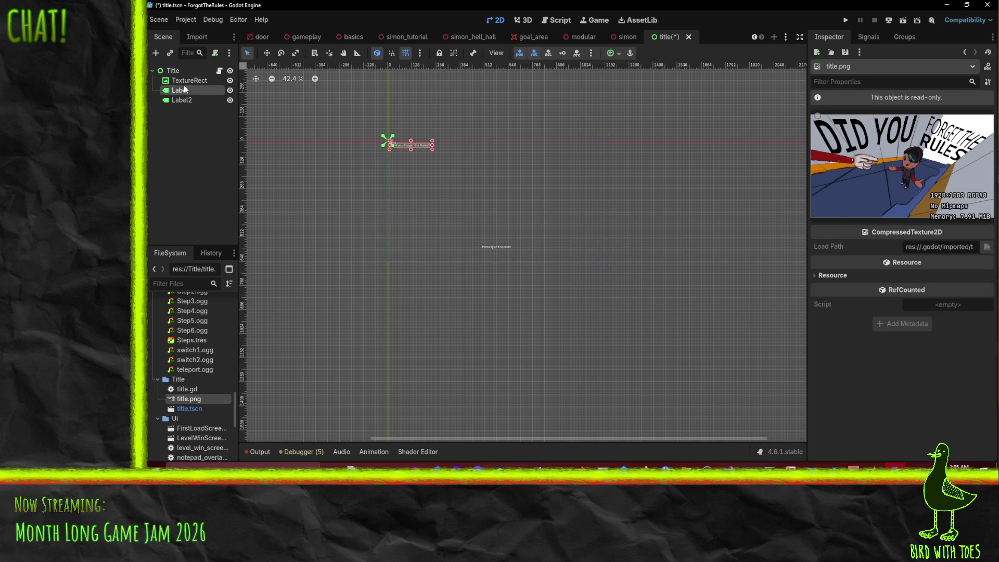
{"action": "left_click", "coordinate": [189, 80]}
{"action": "left_click_drag", "start_coordinate": [193, 399], "coordinate": [942, 117]}
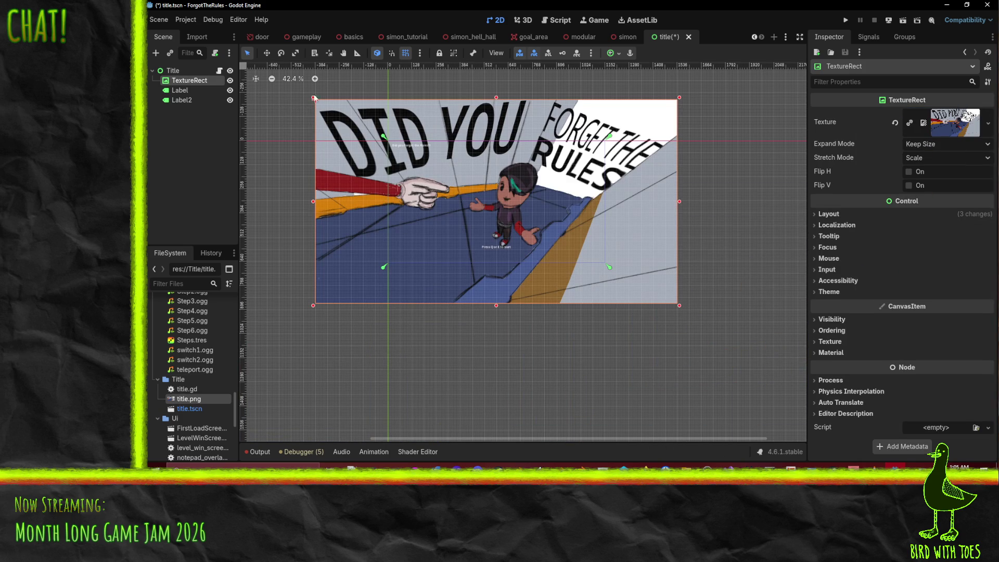
Set the TextureRect's Expand Mode to Ignore Size so the art fills the screen
{"action": "left_click", "coordinate": [988, 146]}
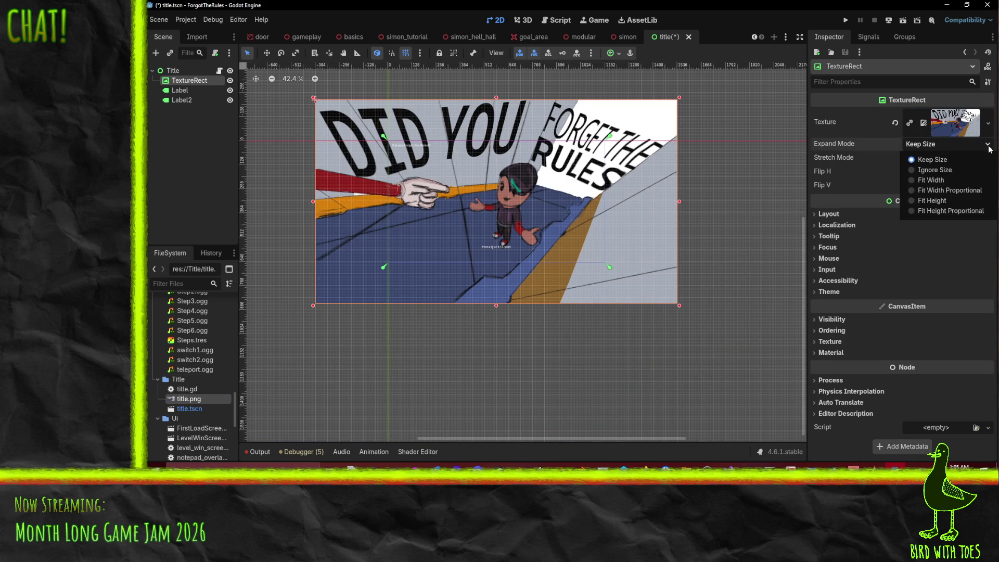
{"action": "left_click", "coordinate": [951, 179]}
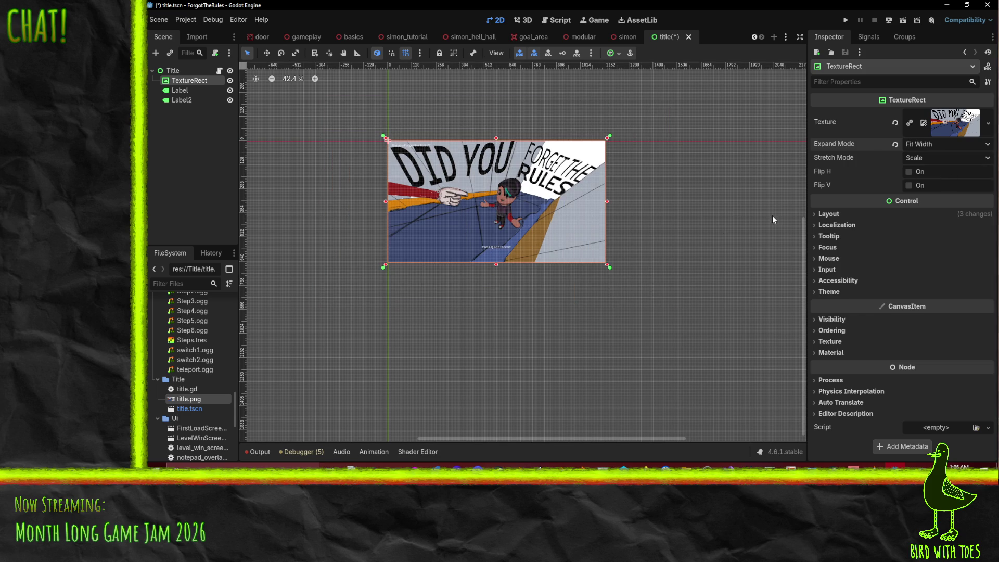
{"action": "scroll", "coordinate": [697, 220], "scroll_direction": "up", "scroll_amount": 2}
{"action": "scroll", "coordinate": [698, 220], "scroll_direction": "left", "scroll_amount": 3}
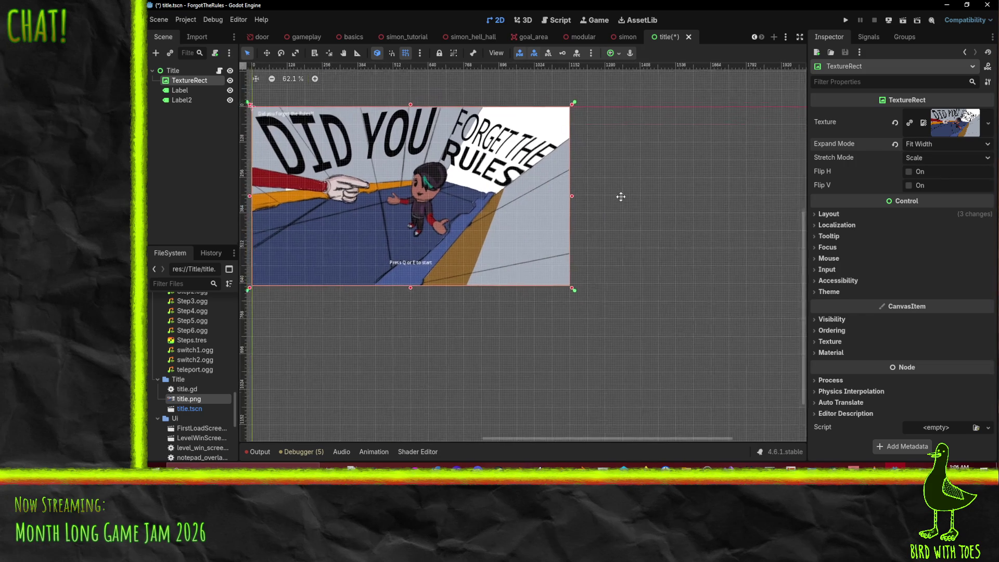
{"action": "left_click", "coordinate": [987, 144]}
{"action": "left_click", "coordinate": [943, 171]}
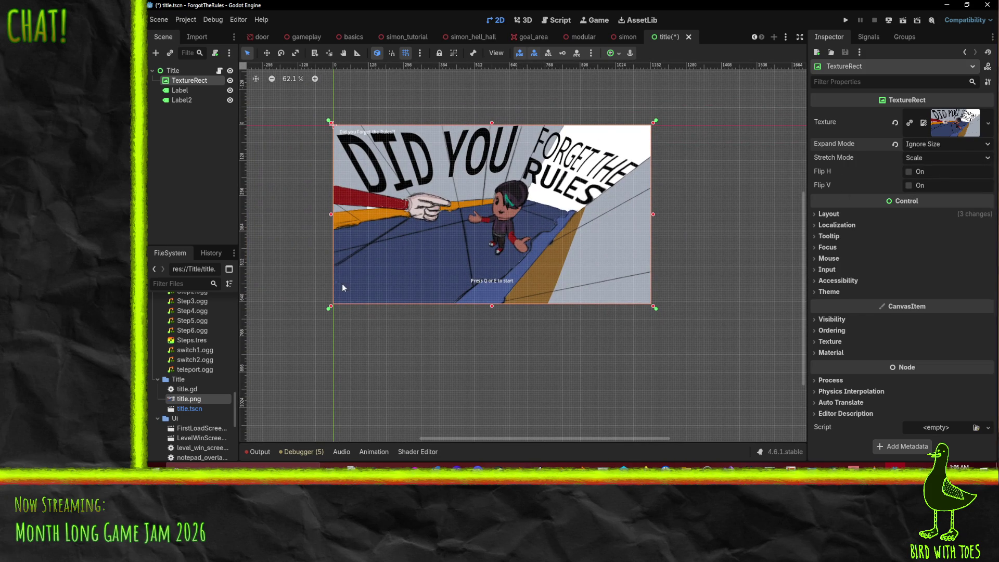
{"action": "left_click", "coordinate": [179, 90]}
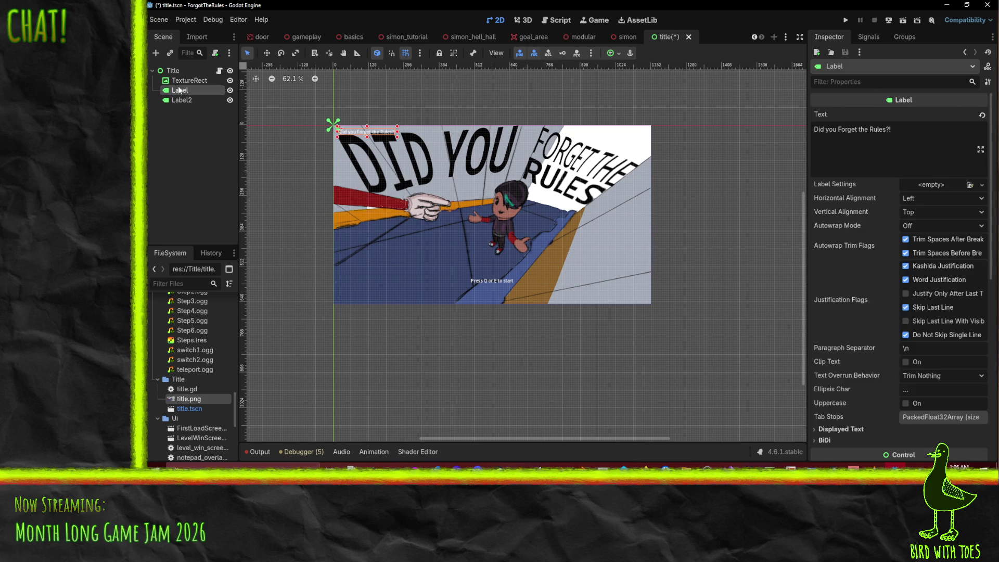
Delete the Label node and select the 'Press Q or E to start' label
{"action": "key", "text": "Delete"}
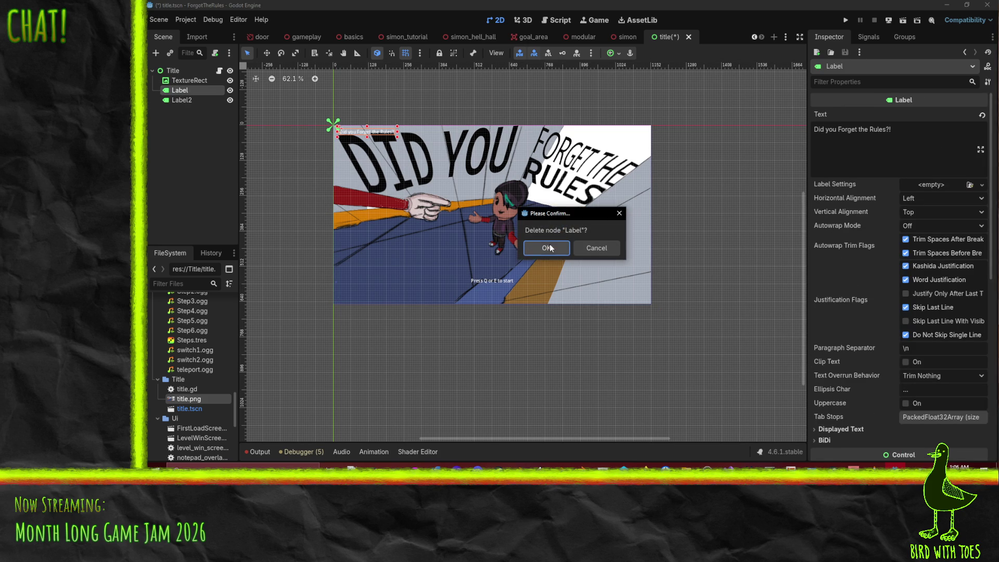
{"action": "key", "text": "Return"}
{"action": "left_click", "coordinate": [181, 90]}
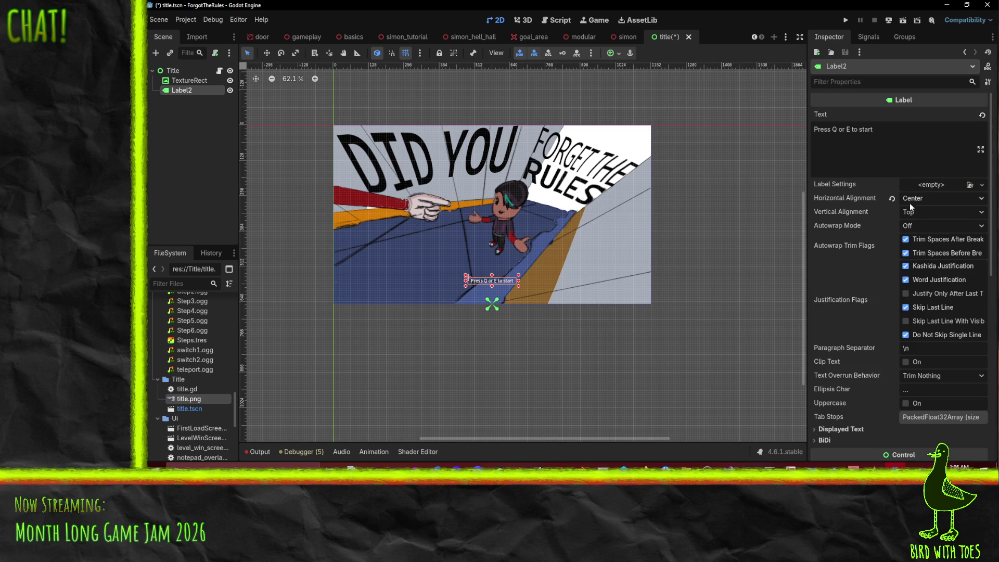
{"action": "scroll", "coordinate": [892, 284], "scroll_direction": "down", "scroll_amount": 5}
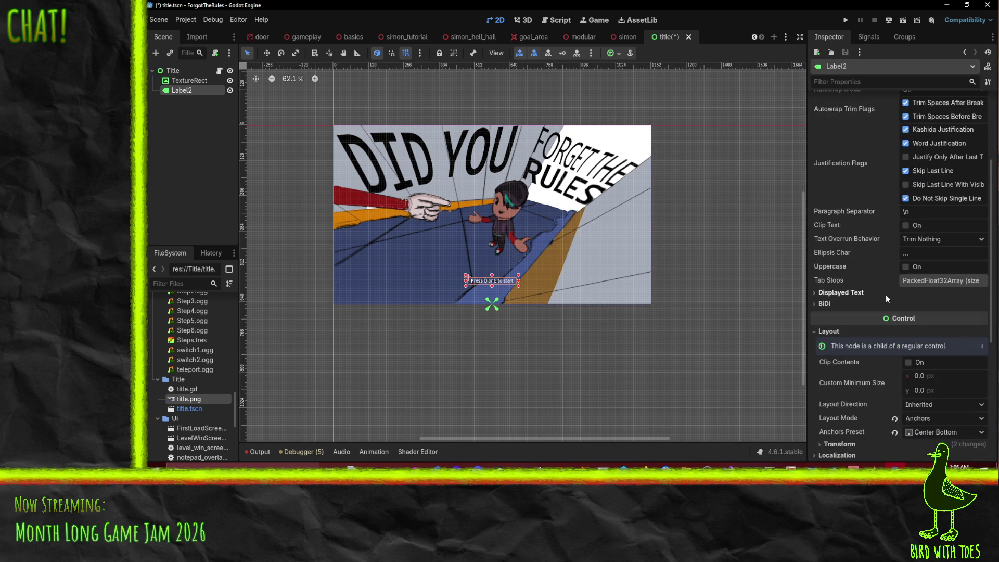
{"action": "scroll", "coordinate": [879, 355], "scroll_direction": "down", "scroll_amount": 8}
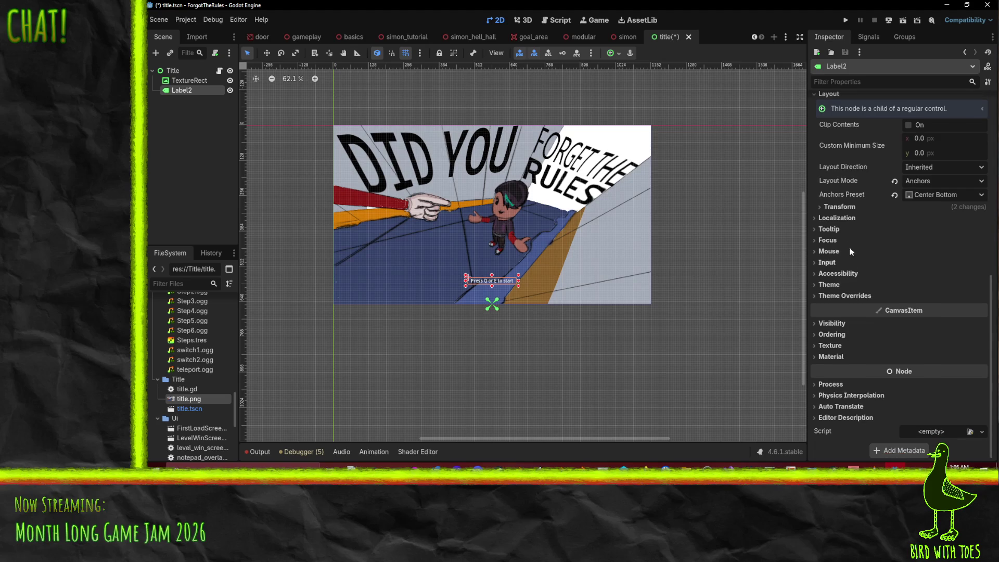
Give the prompt text a black font outline with Outline Size 6
{"action": "left_click", "coordinate": [844, 295]}
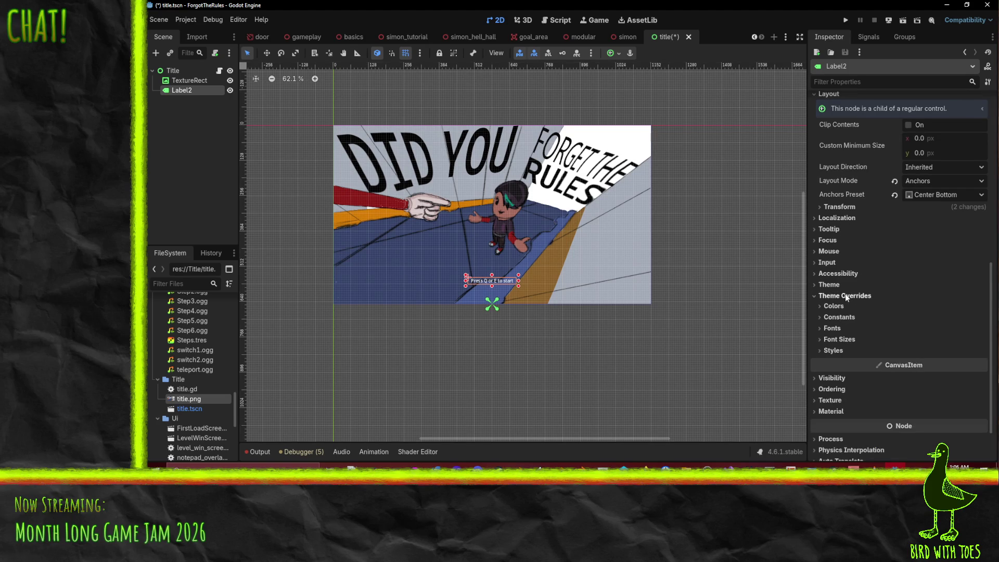
{"action": "left_click", "coordinate": [833, 306]}
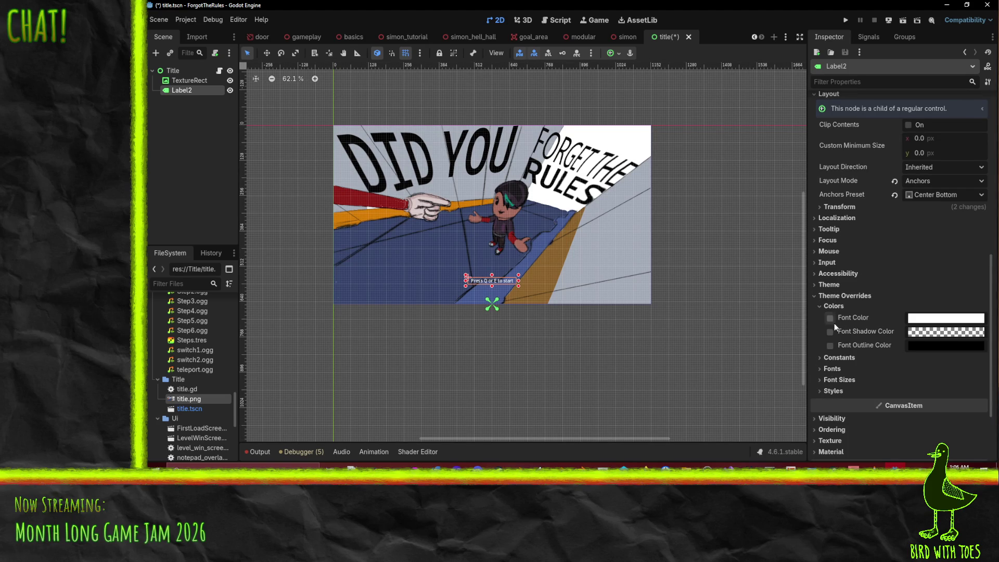
{"action": "left_click", "coordinate": [831, 345]}
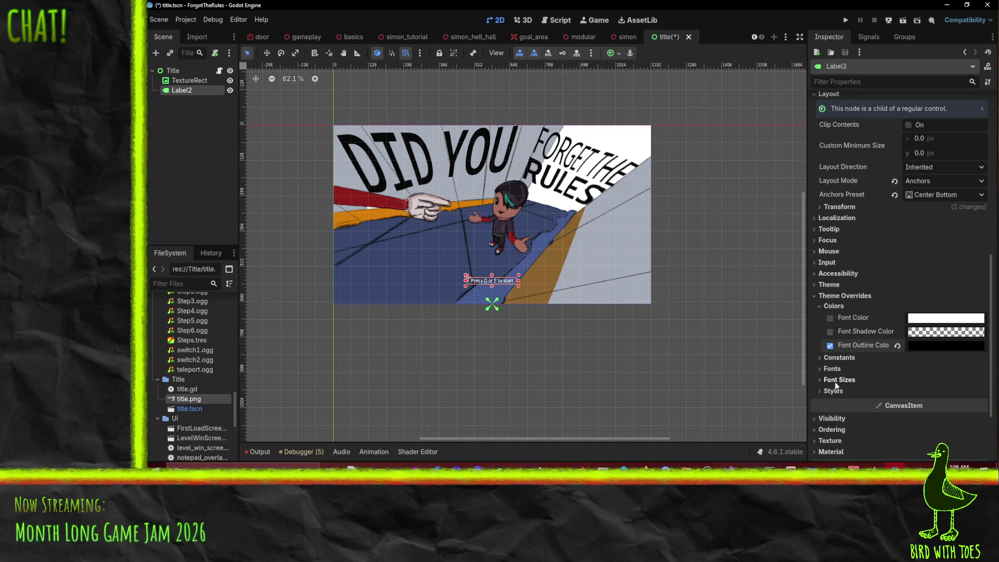
{"action": "left_click", "coordinate": [837, 359]}
{"action": "mouse_move", "coordinate": [931, 424]}
{"action": "left_mouse_down"}
{"action": "mouse_move", "coordinate": [965, 424]}
{"action": "mouse_move", "coordinate": [944, 424]}
{"action": "left_mouse_up"}
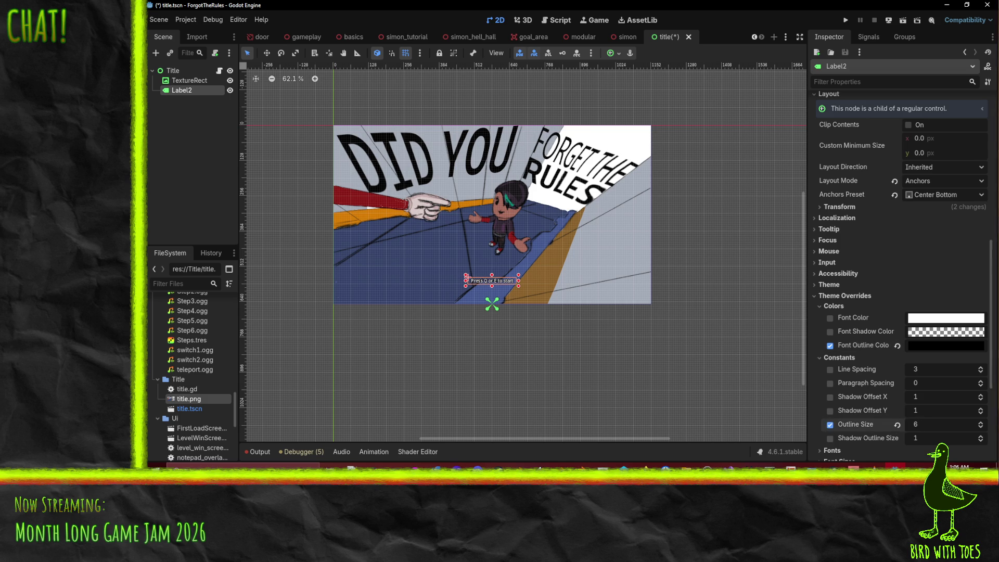
Override the prompt's font size to 29 and save the title scene
{"action": "scroll", "coordinate": [838, 322], "scroll_direction": "down", "scroll_amount": 5}
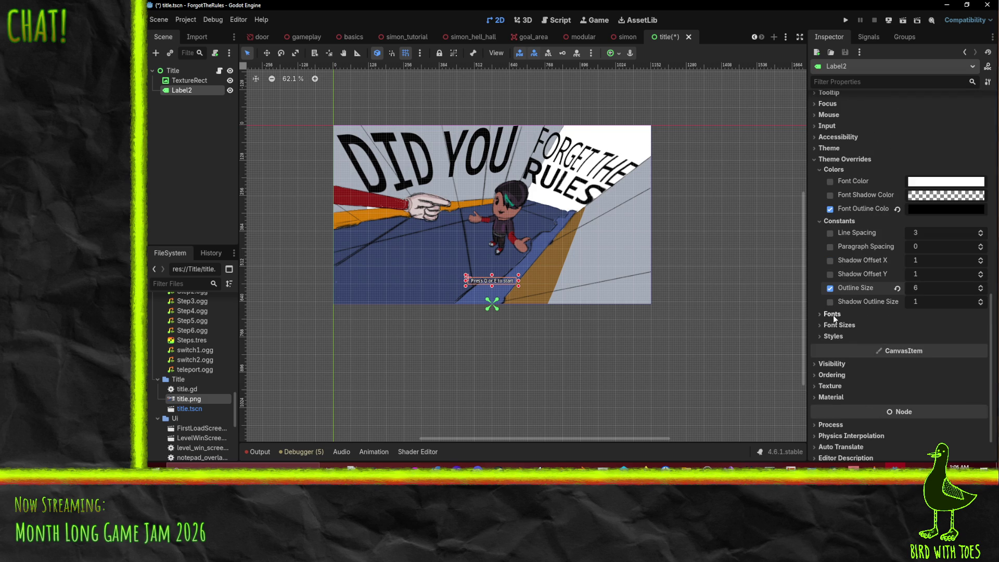
{"action": "left_click", "coordinate": [835, 325]}
{"action": "left_click_drag", "start_coordinate": [917, 337], "coordinate": [933, 338]}
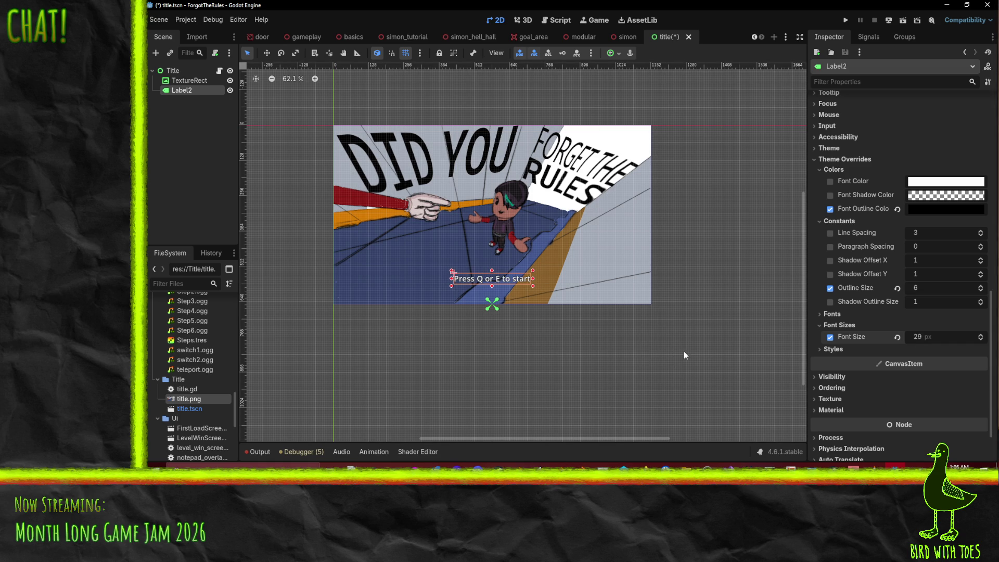
{"action": "key", "text": "ctrl+s"}
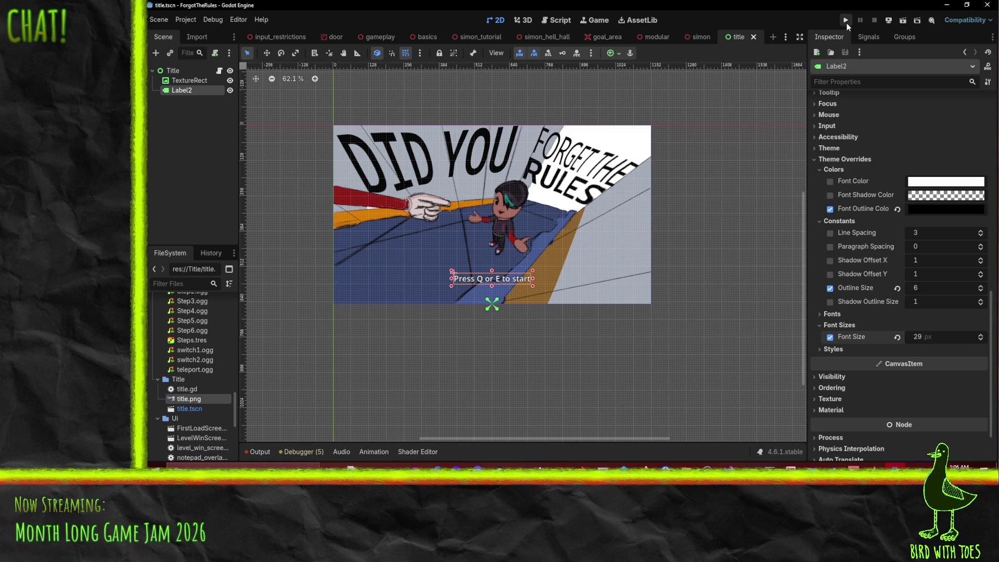
Run the project and press E on the new title screen to reach the Loading screen
{"action": "left_click", "coordinate": [846, 24]}
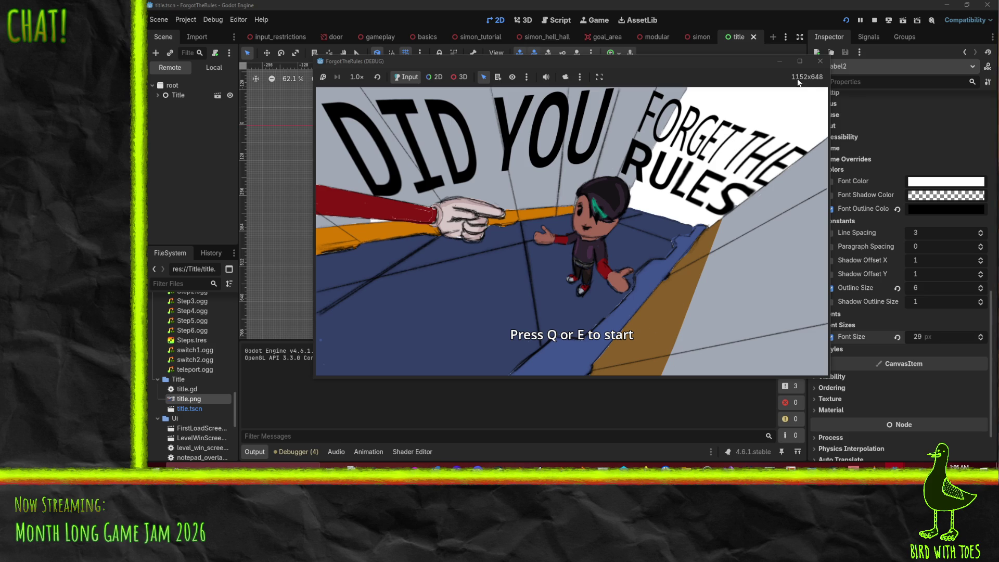
{"action": "key", "text": "e"}
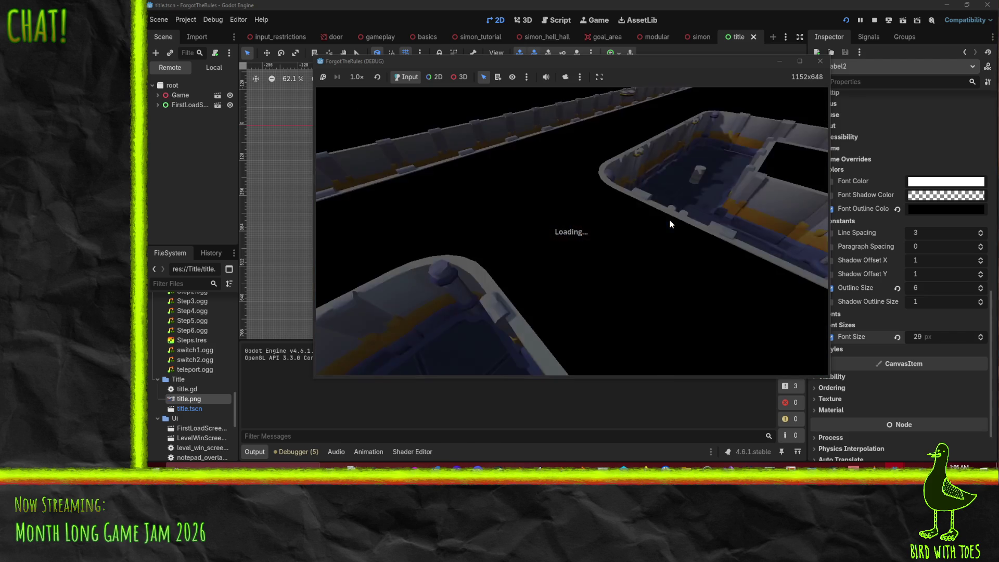